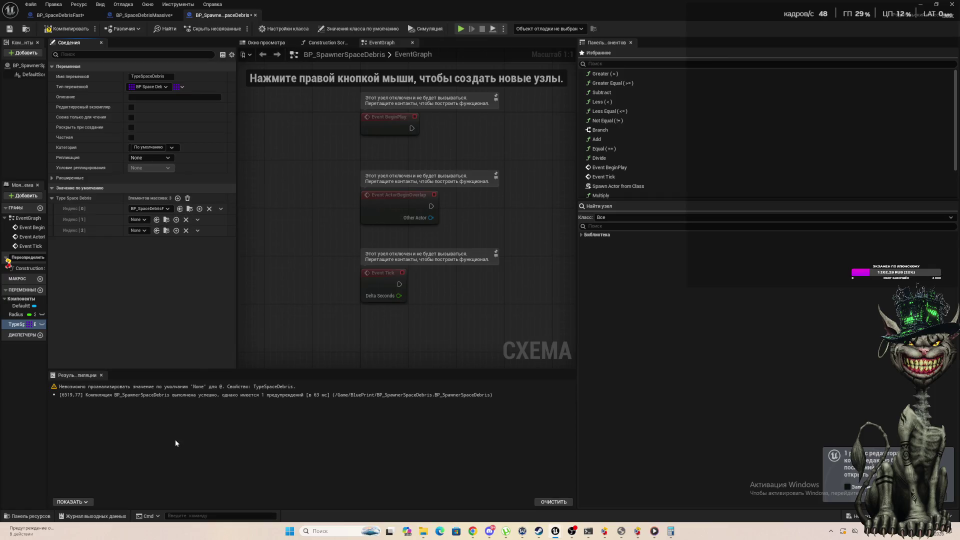
# Assign BP_SpaceDebrisNormal to TypeSpaceDebris Index[1] and BP_SpaceDebrisMaasive to Index[2], then close Details.
pyautogui.hotkey('alt', 'Tab')
pyautogui.click(30, 515)
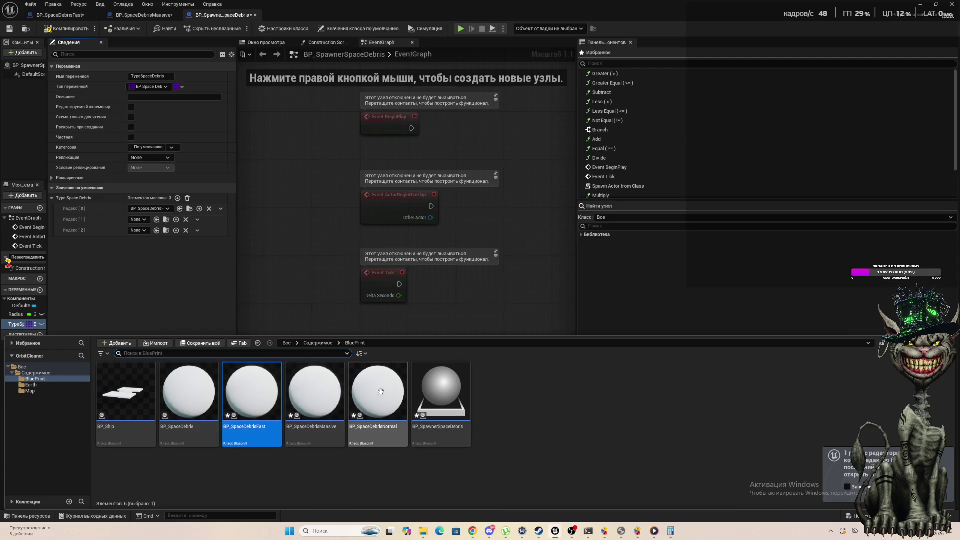
pyautogui.moveTo(379, 392)
pyautogui.mouseDown()
pyautogui.moveTo(181, 291)
pyautogui.moveTo(141, 220)
pyautogui.mouseUp()
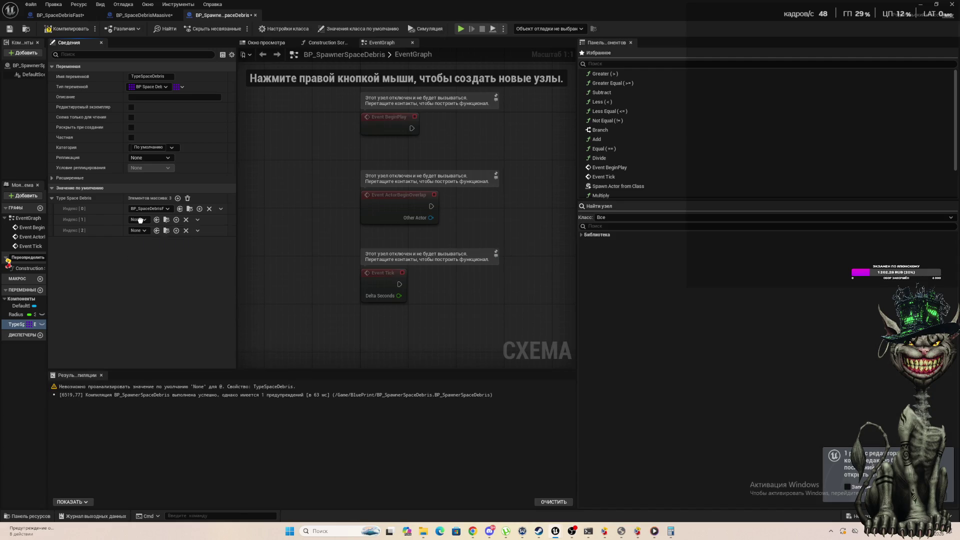
pyautogui.click(29, 516)
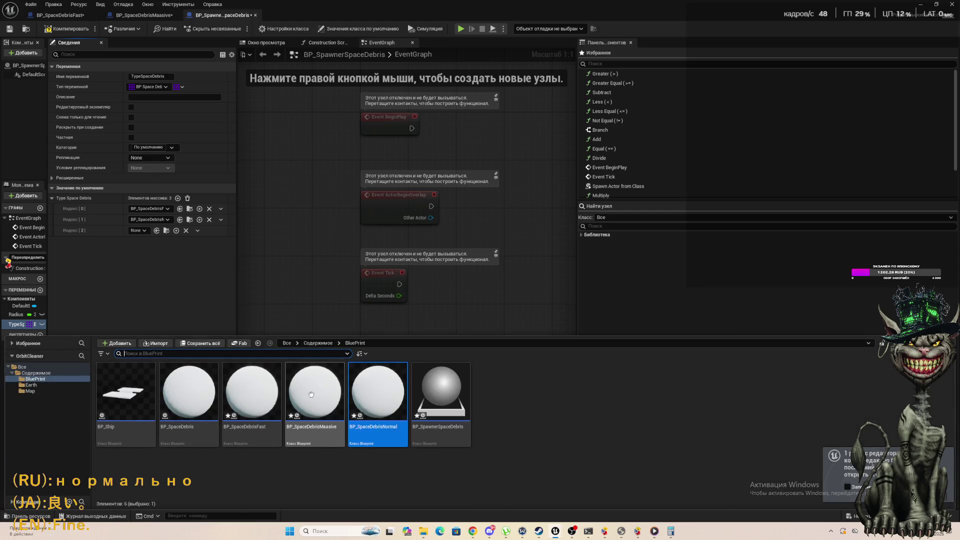
pyautogui.moveTo(315, 393)
pyautogui.mouseDown()
pyautogui.moveTo(133, 242)
pyautogui.moveTo(134, 229)
pyautogui.mouseUp()
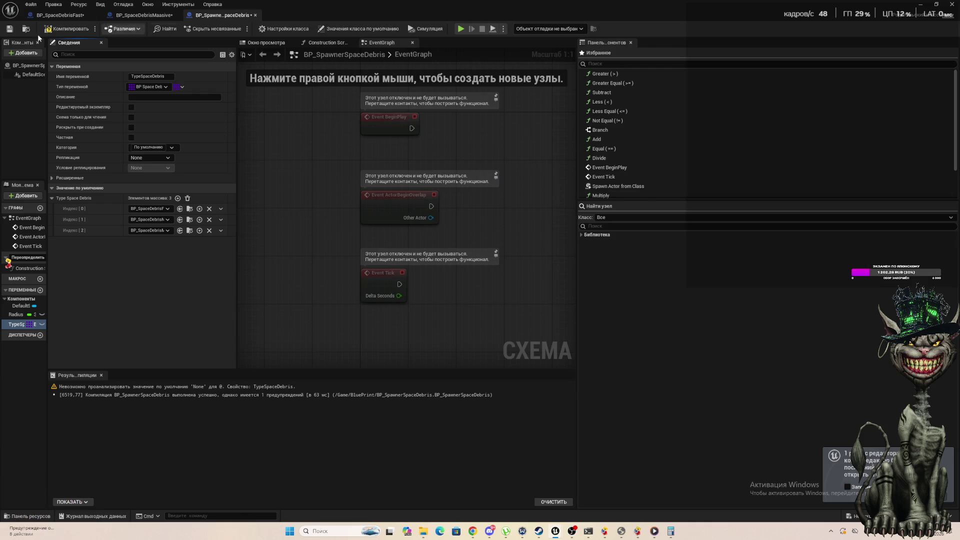
pyautogui.click(101, 42)
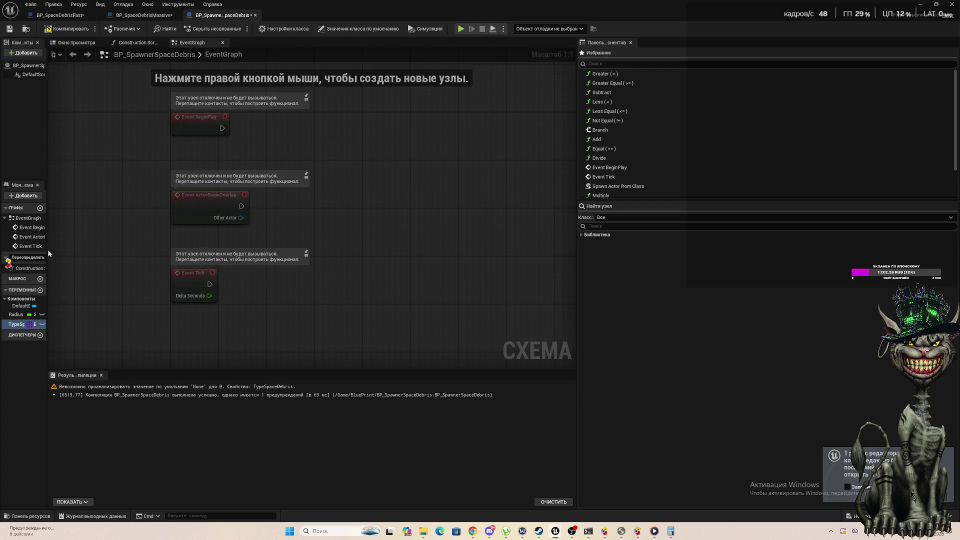
# Widen My Blueprint and add a new function named GetTypeClass to BP_SpawnerSpaceDebris.
pyautogui.moveTo(49, 254); pyautogui.dragTo(271, 250)
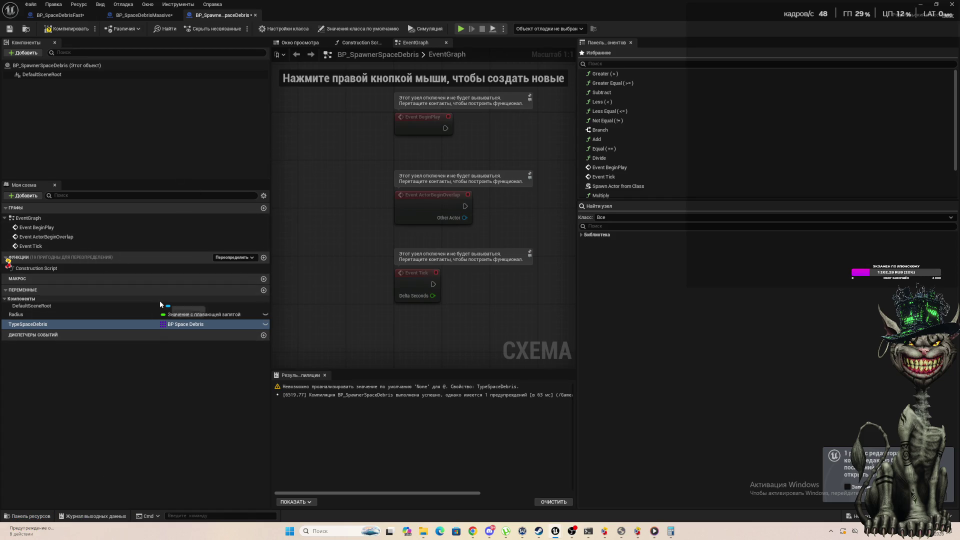
pyautogui.click(264, 258)
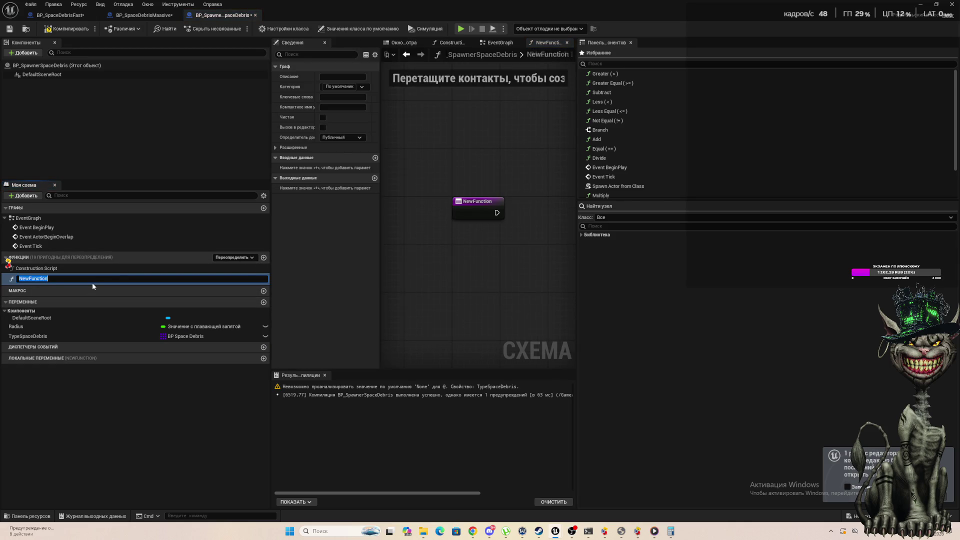
pyautogui.press('BackSpace')
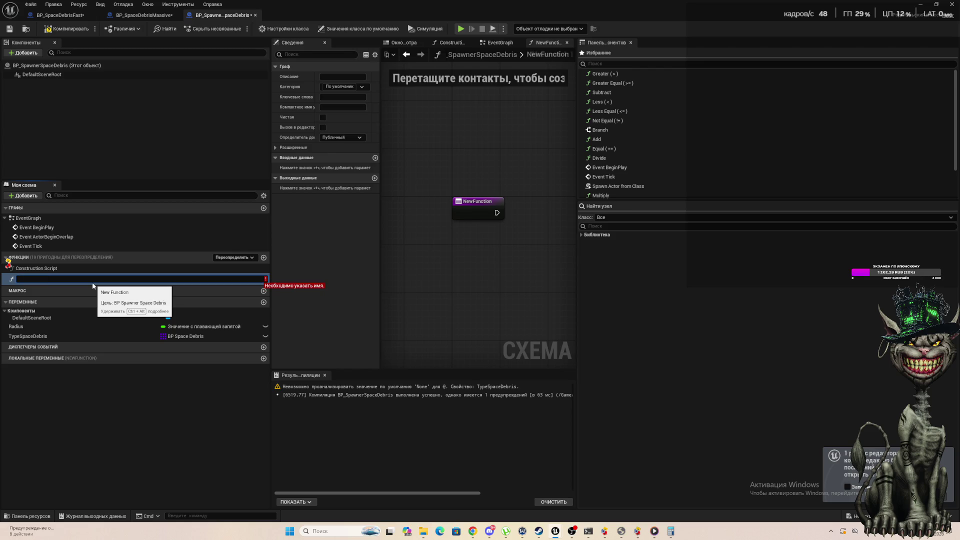
pyautogui.write('Ge')
pyautogui.write('et')
pyautogui.write('TypeClass')
pyautogui.press('Return')
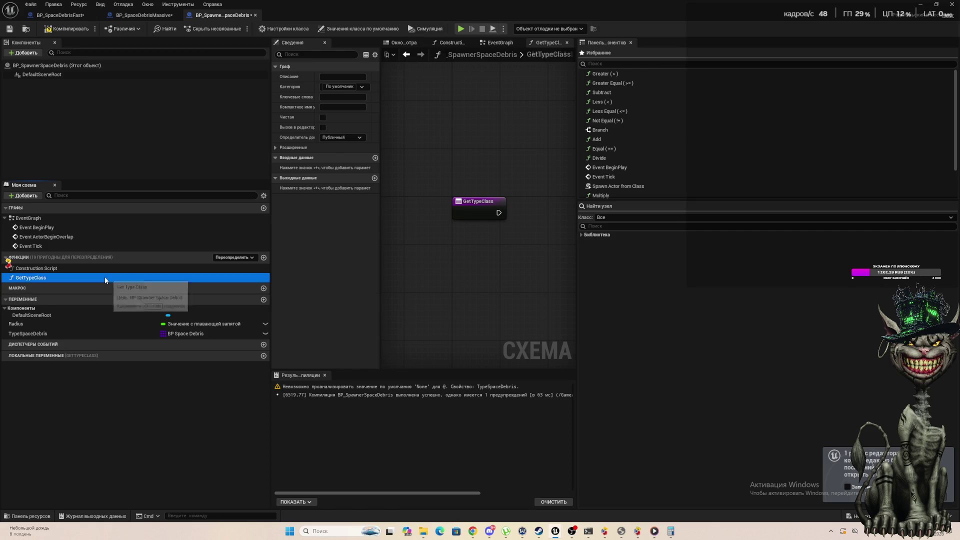
# Wire a Branch node off the GetTypeClass entry's execution output.
pyautogui.click(104, 277)
pyautogui.press('Escape')
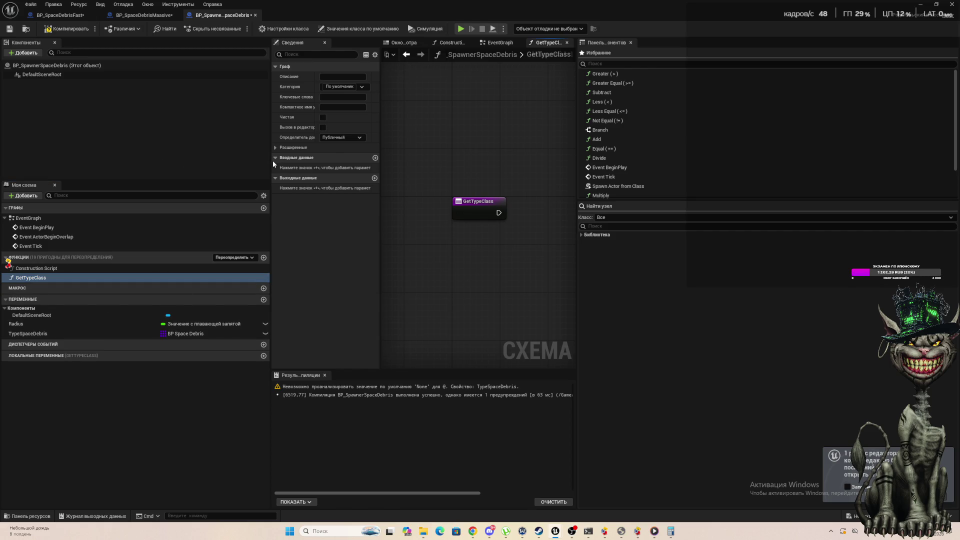
pyautogui.moveTo(272, 162); pyautogui.dragTo(113, 165)
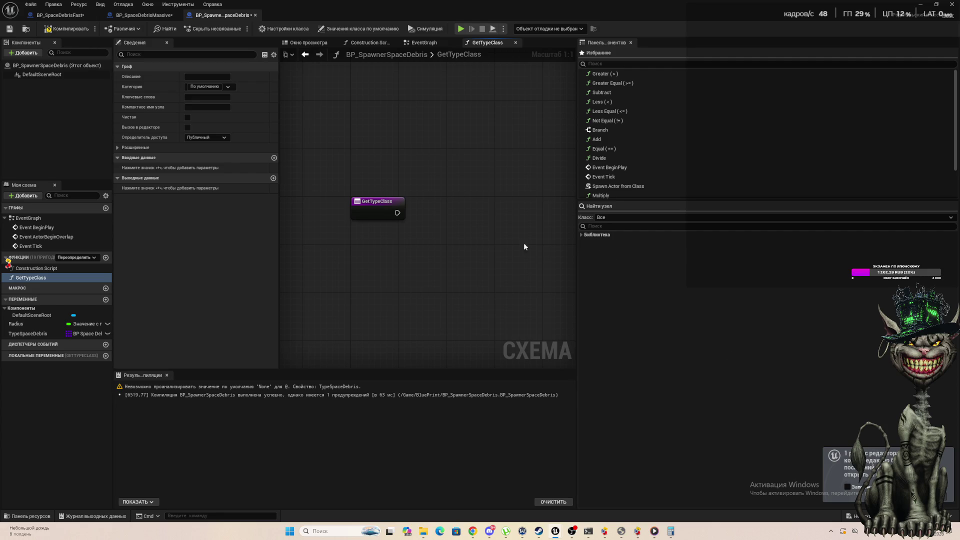
pyautogui.moveTo(524, 242)
pyautogui.mouseDown()
pyautogui.moveTo(327, 251)
pyautogui.moveTo(421, 232)
pyautogui.moveTo(348, 255)
pyautogui.mouseUp()
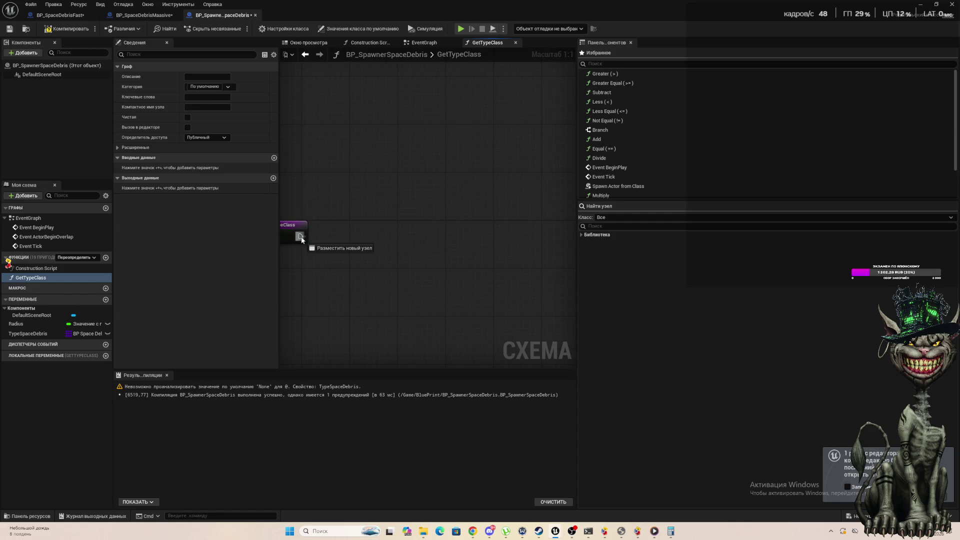
pyautogui.moveTo(302, 240)
pyautogui.mouseDown()
pyautogui.moveTo(393, 255)
pyautogui.moveTo(419, 249)
pyautogui.moveTo(411, 244)
pyautogui.mouseUp()
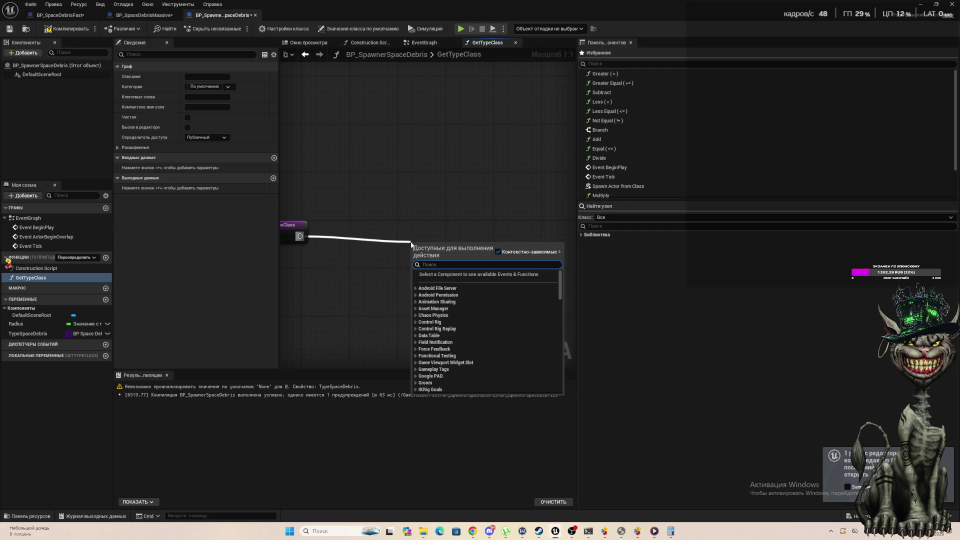
pyautogui.write('bran')
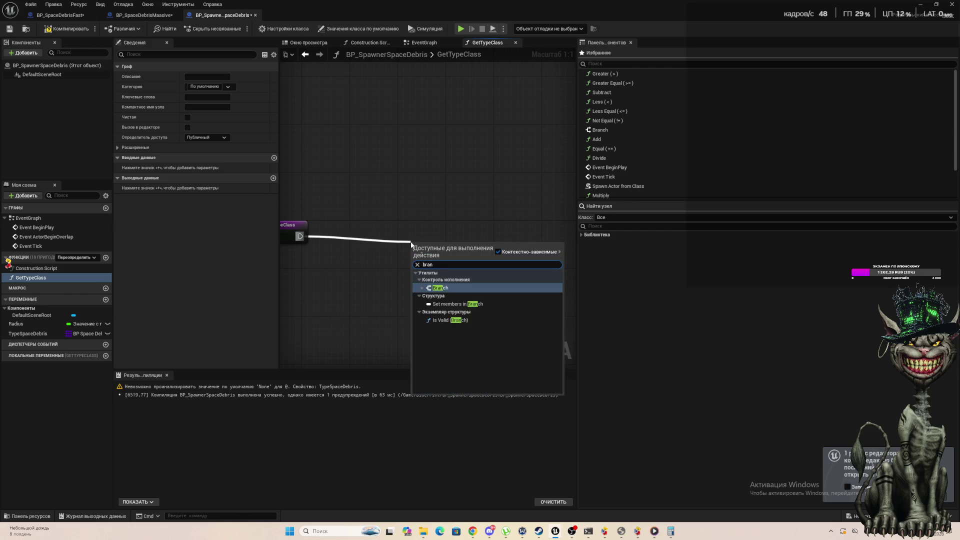
pyautogui.press('Return')
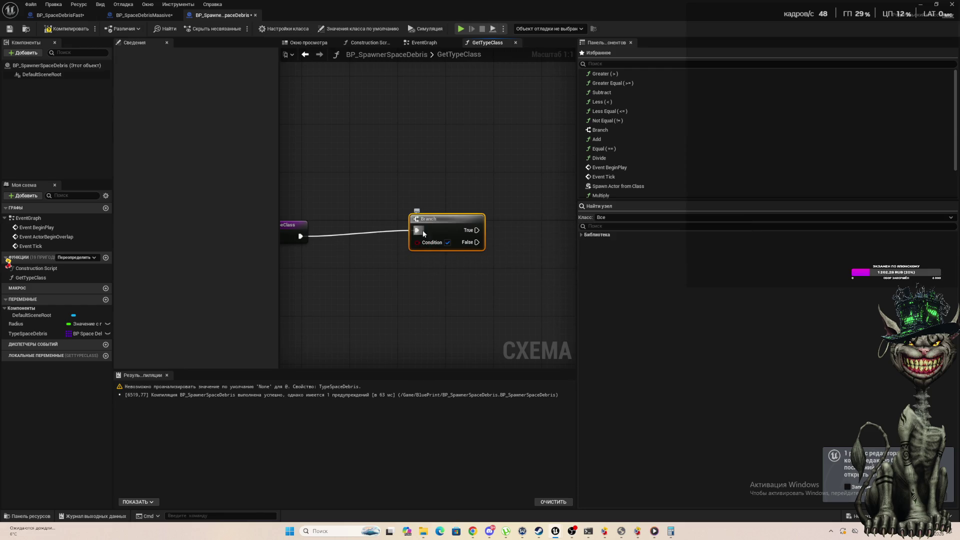
# Feed the Branch Condition from a Random Bool with Weight node at weight 0.5.
pyautogui.moveTo(415, 244)
pyautogui.mouseDown()
pyautogui.moveTo(334, 318)
pyautogui.moveTo(322, 314)
pyautogui.mouseUp()
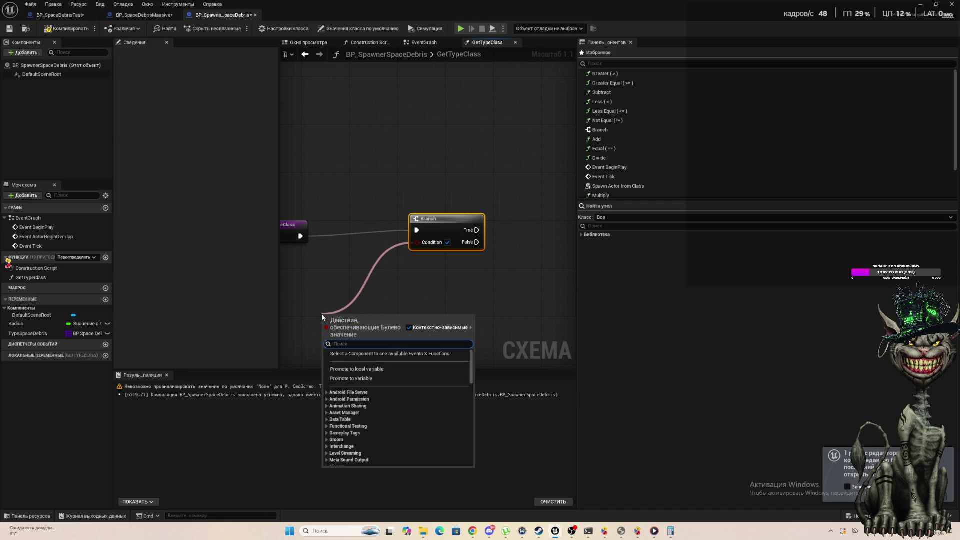
pyautogui.write('ran')
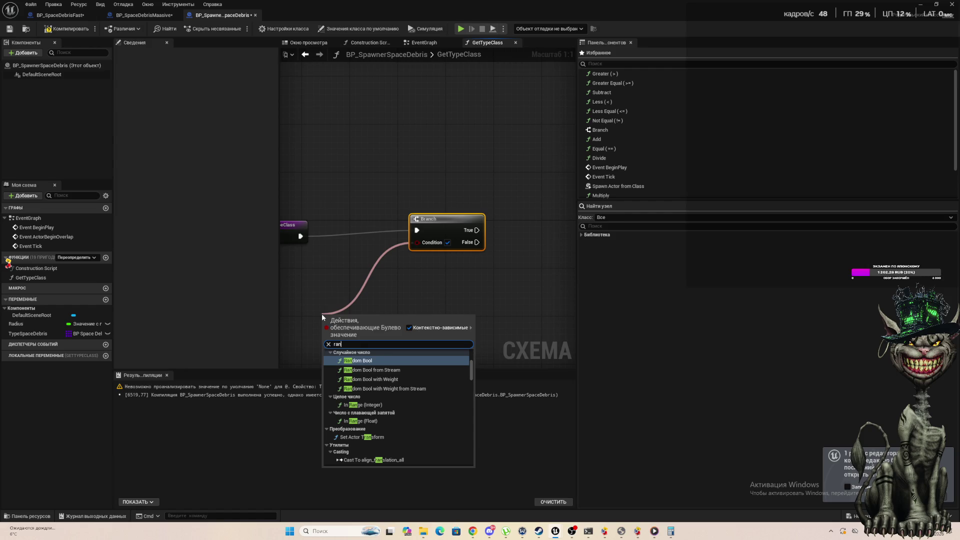
pyautogui.press('Down')
pyautogui.press('Down')
pyautogui.press('Return')
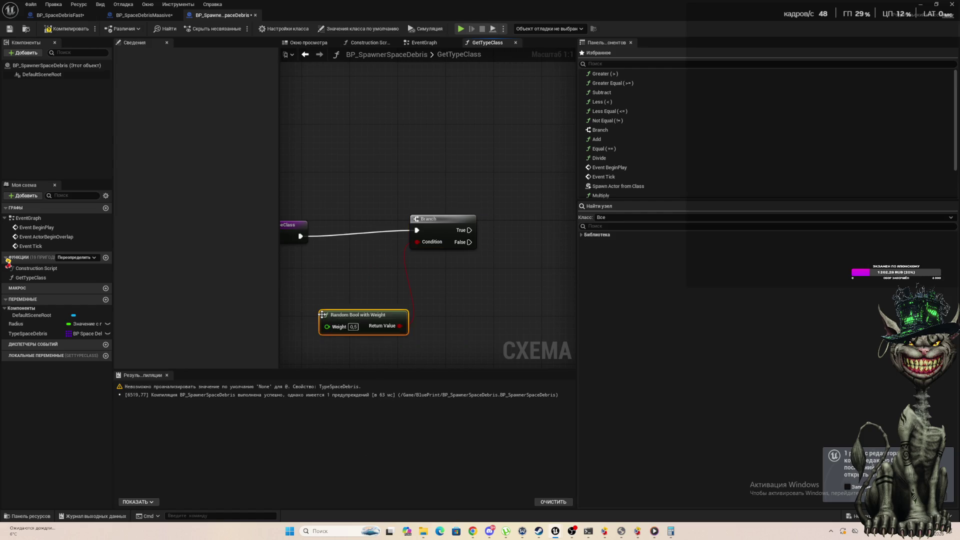
pyautogui.moveTo(323, 317)
pyautogui.mouseDown()
pyautogui.moveTo(452, 285)
pyautogui.moveTo(430, 269)
pyautogui.mouseUp()
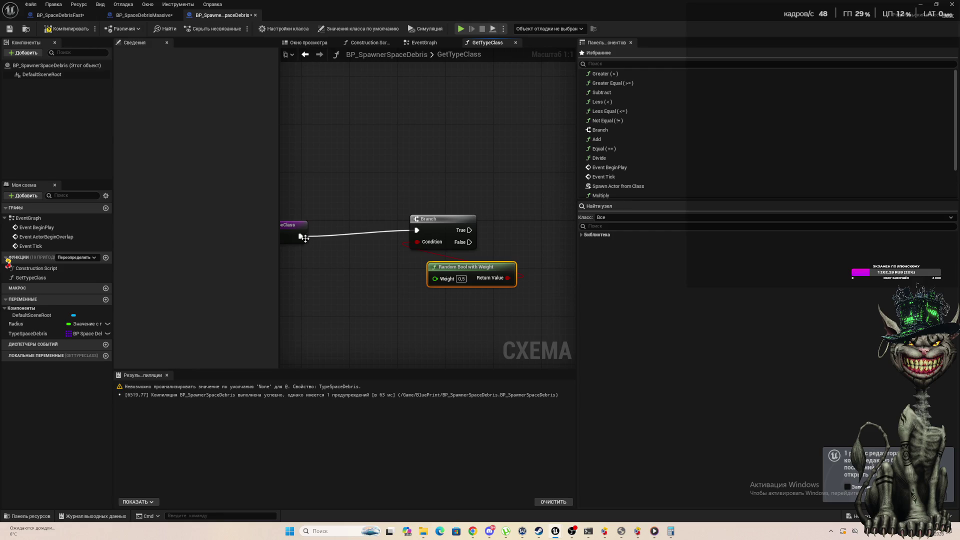
pyautogui.moveTo(302, 236)
pyautogui.mouseDown()
pyautogui.moveTo(337, 317)
pyautogui.moveTo(350, 313)
pyautogui.moveTo(343, 300)
pyautogui.mouseUp()
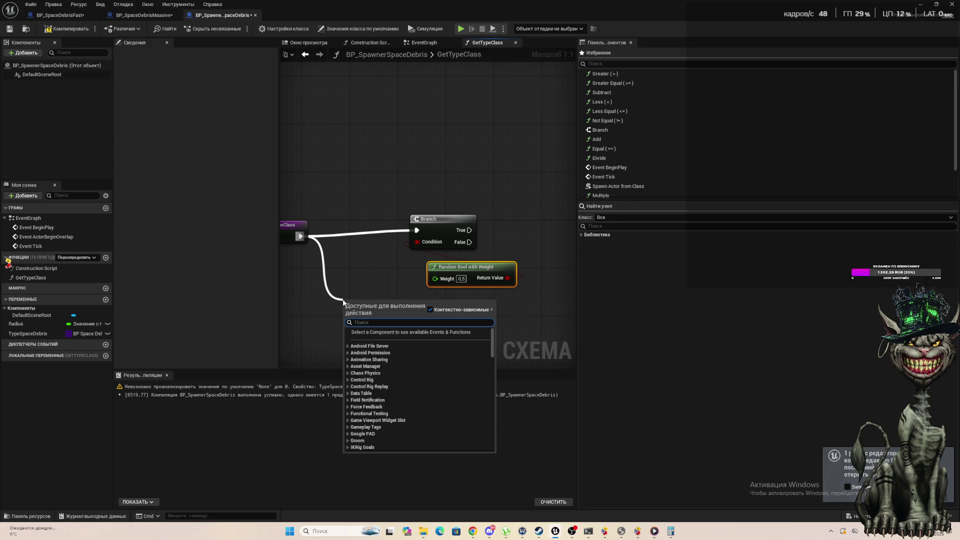
pyautogui.write('len')
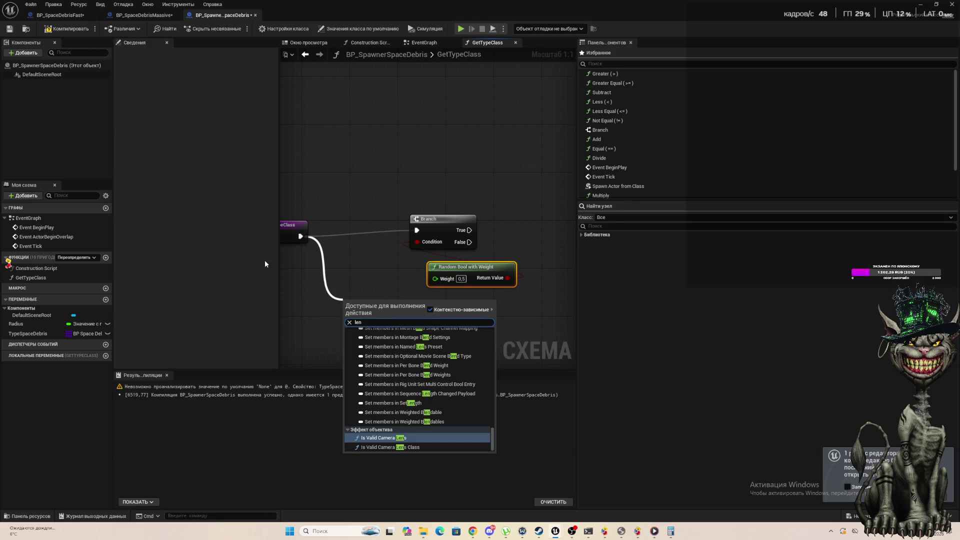
pyautogui.click(316, 283)
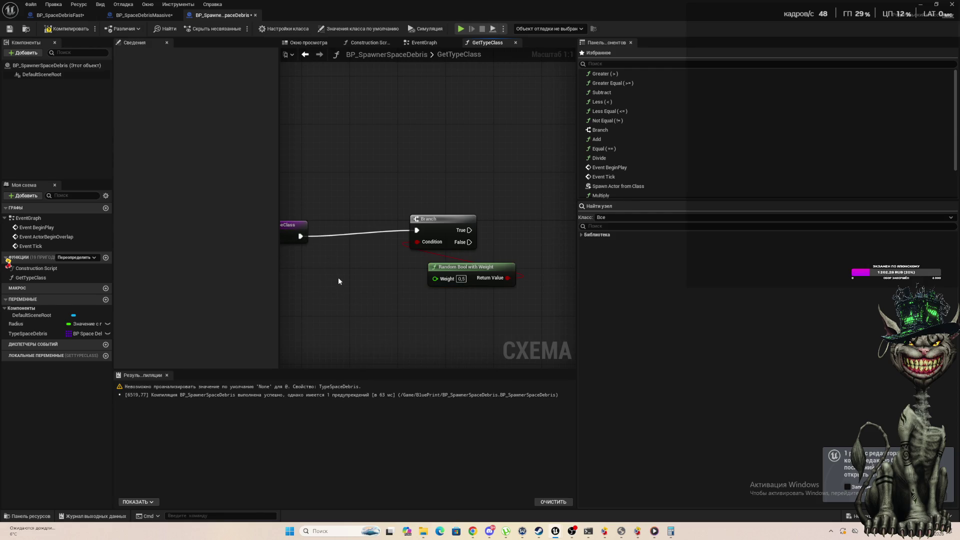
# Add a TypeSpaceDebris getter to the graph and search its node actions for 'len'.
pyautogui.rightClick(338, 281)
pyautogui.click(301, 243)
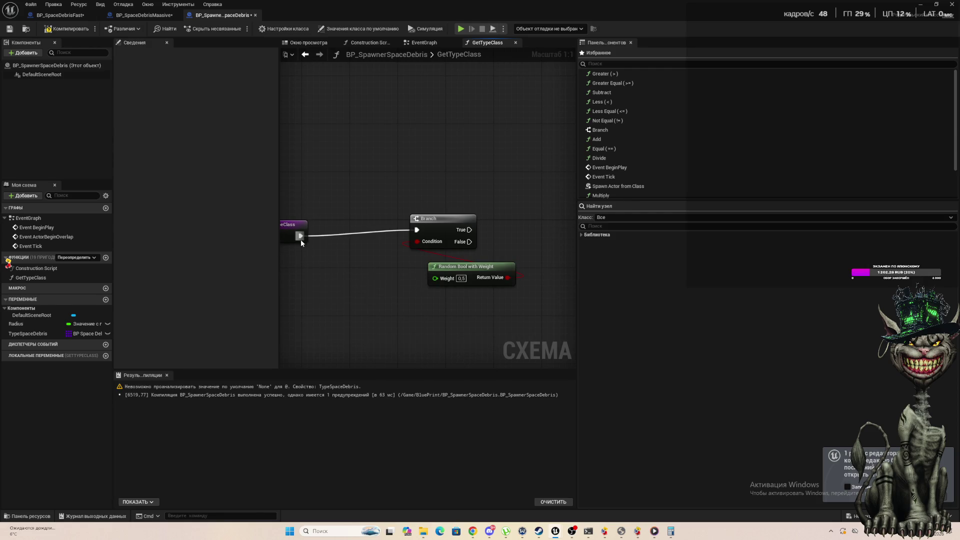
pyautogui.moveTo(301, 241)
pyautogui.mouseDown()
pyautogui.moveTo(309, 236)
pyautogui.moveTo(294, 297)
pyautogui.mouseUp()
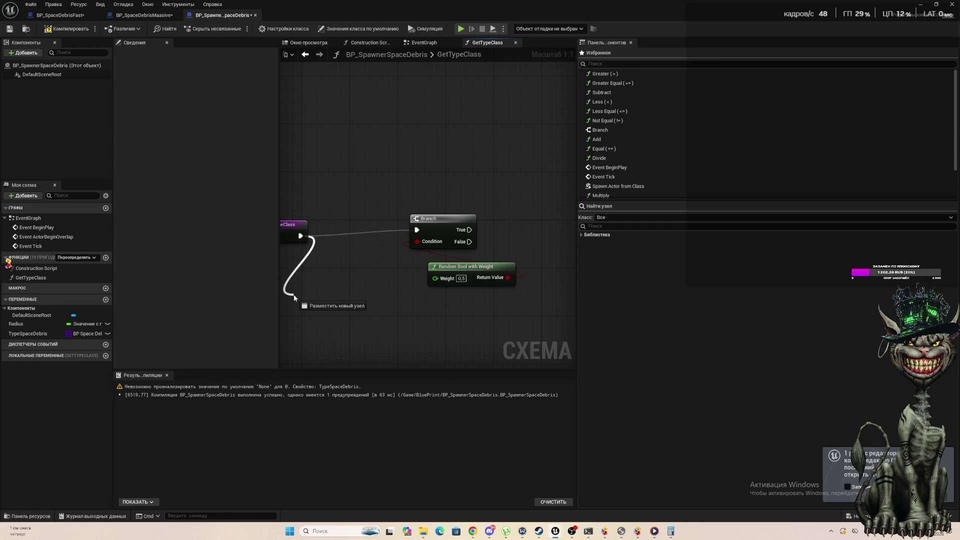
pyautogui.moveTo(295, 297); pyautogui.dragTo(294, 297)
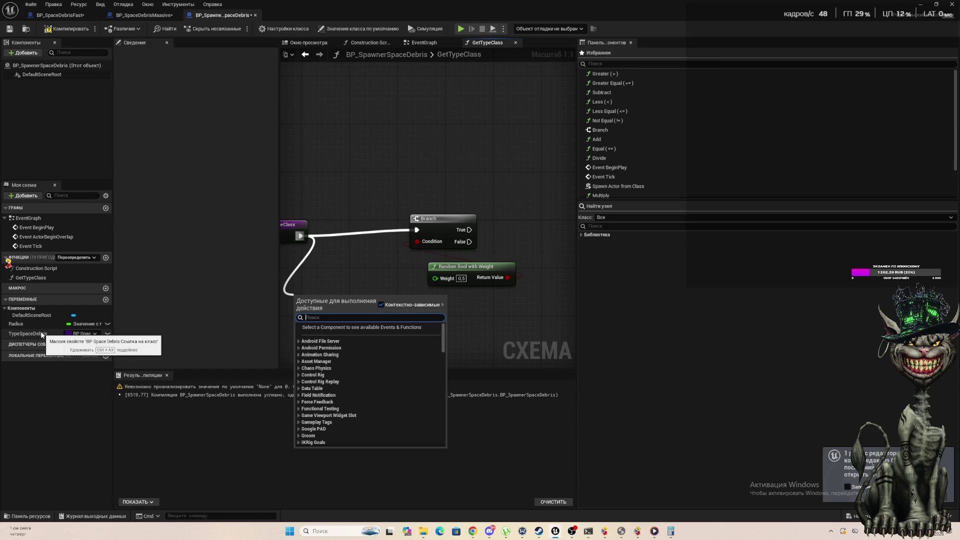
pyautogui.moveTo(41, 335)
pyautogui.mouseDown()
pyautogui.moveTo(365, 282)
pyautogui.moveTo(300, 292)
pyautogui.mouseUp()
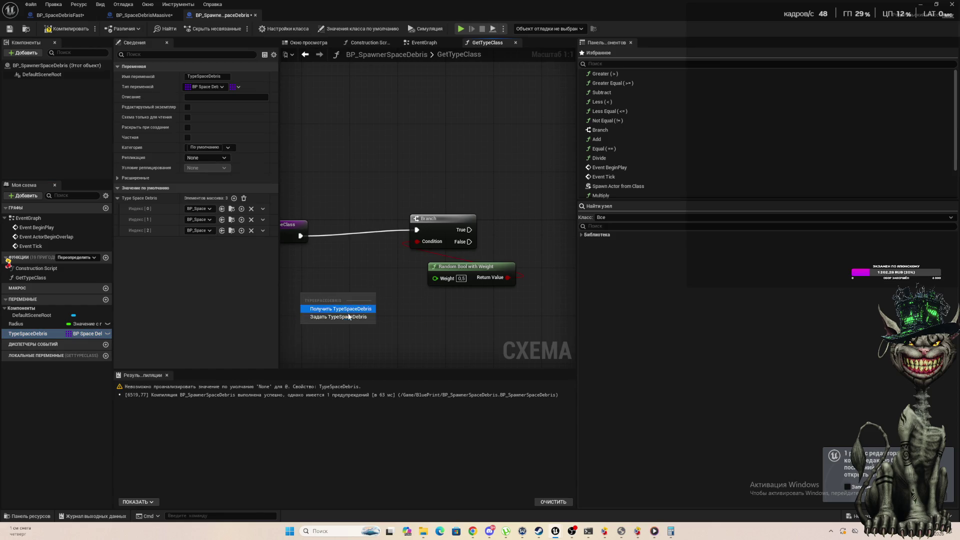
pyautogui.click(340, 308)
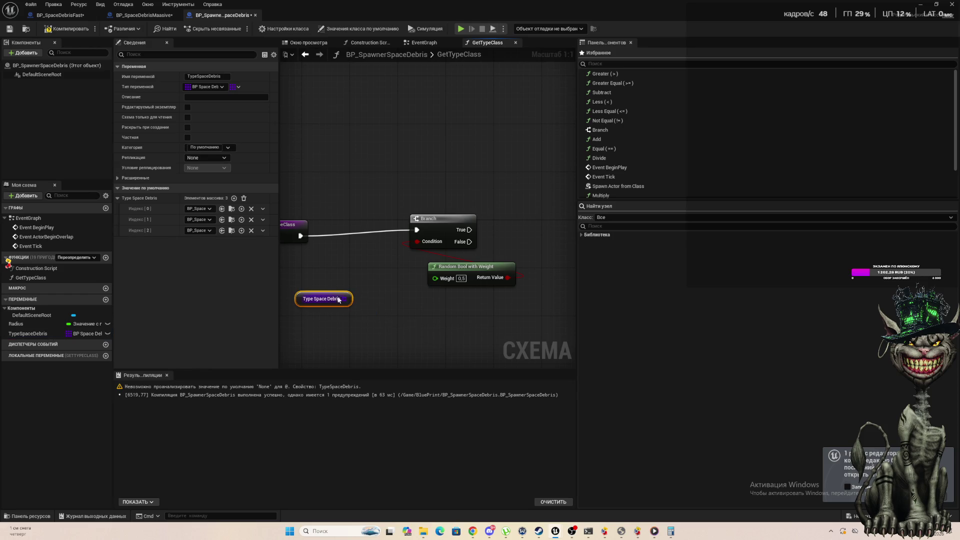
pyautogui.moveTo(347, 298); pyautogui.dragTo(397, 312)
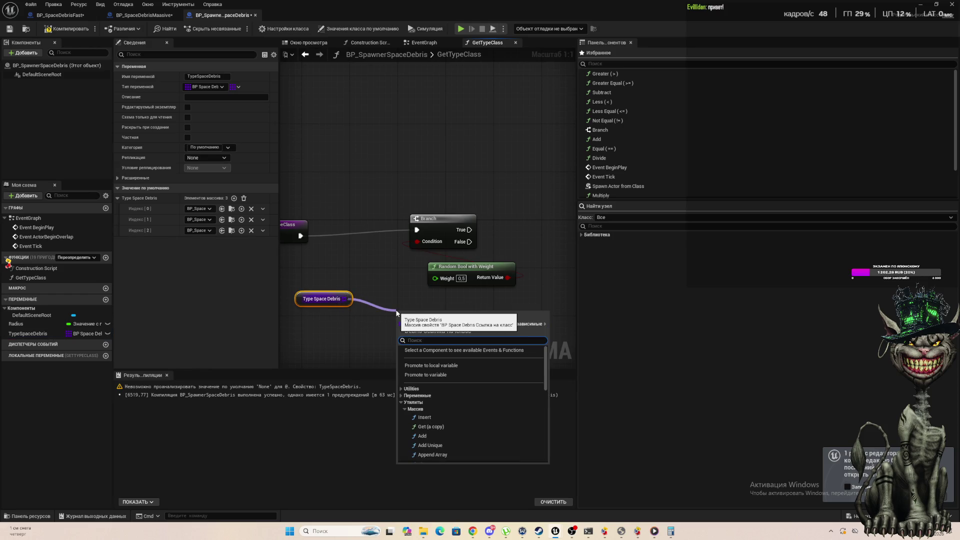
pyautogui.write('leng')
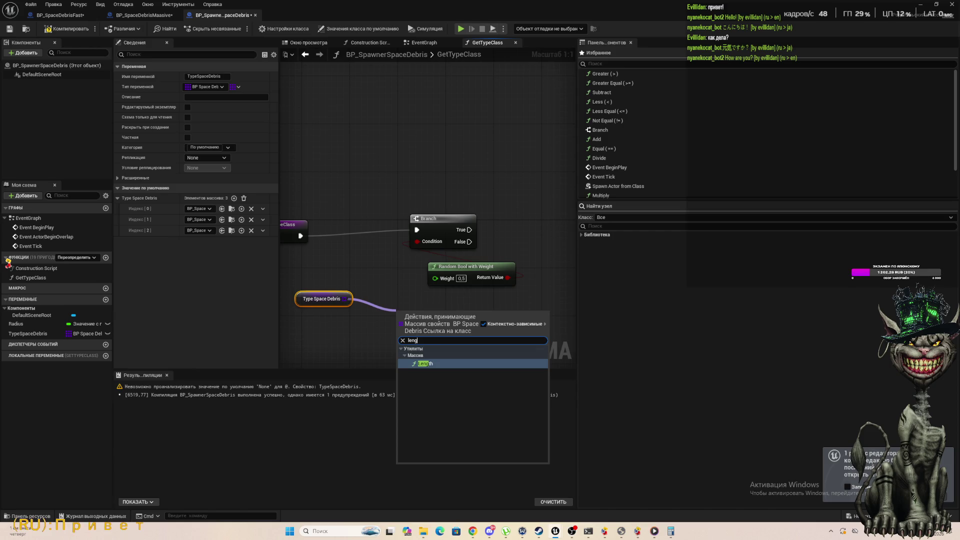
pyautogui.press('Escape')
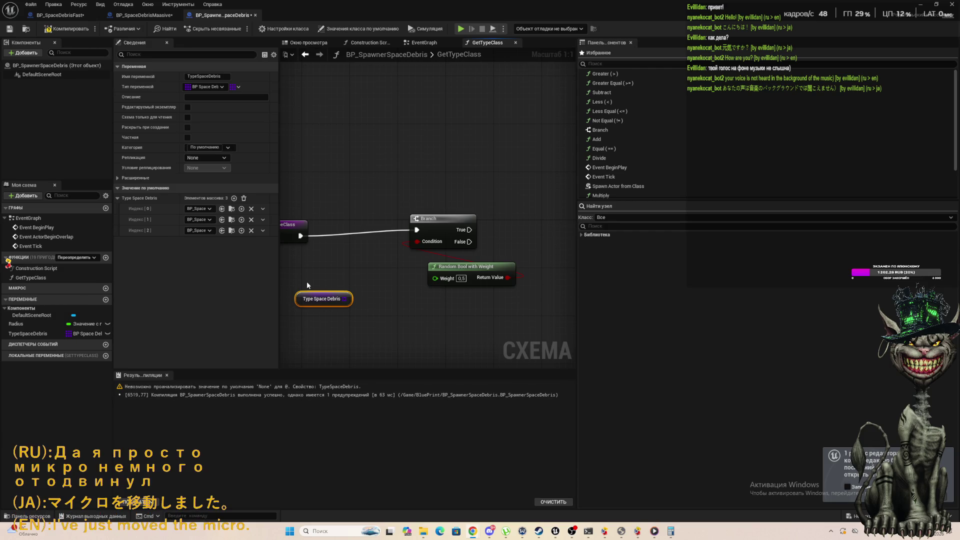
# Add a Length node fed by the TypeSpaceDebris array and promote its output to a local variable.
pyautogui.moveTo(346, 298); pyautogui.dragTo(406, 343)
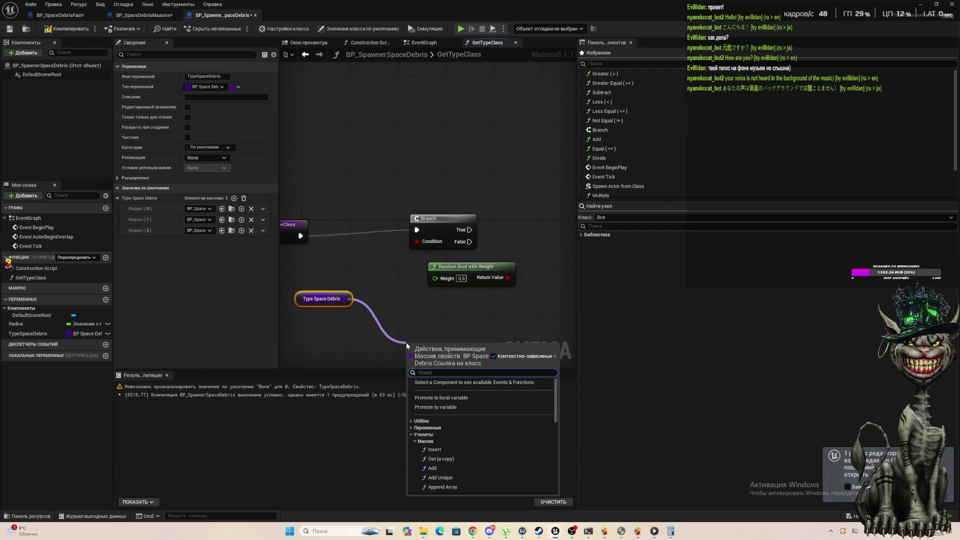
pyautogui.write('len')
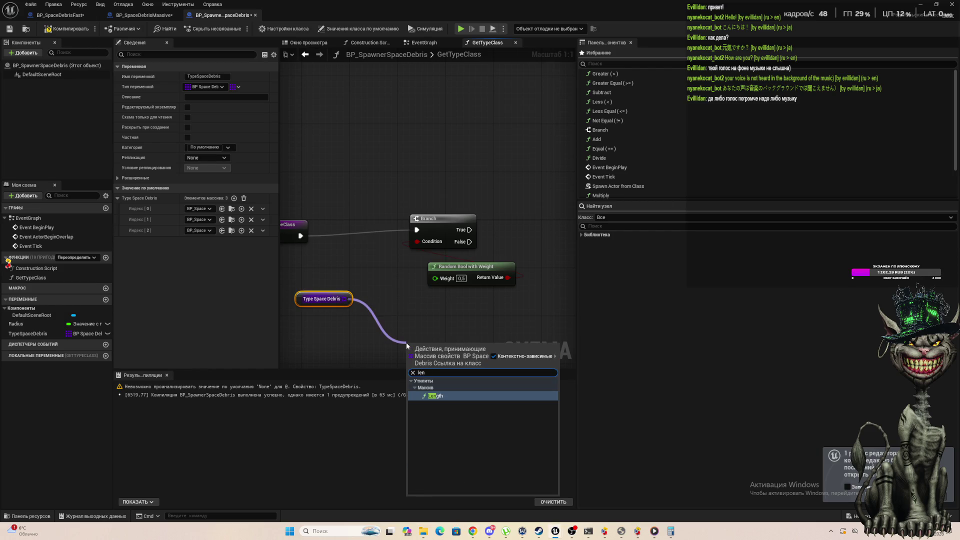
pyautogui.click(437, 398)
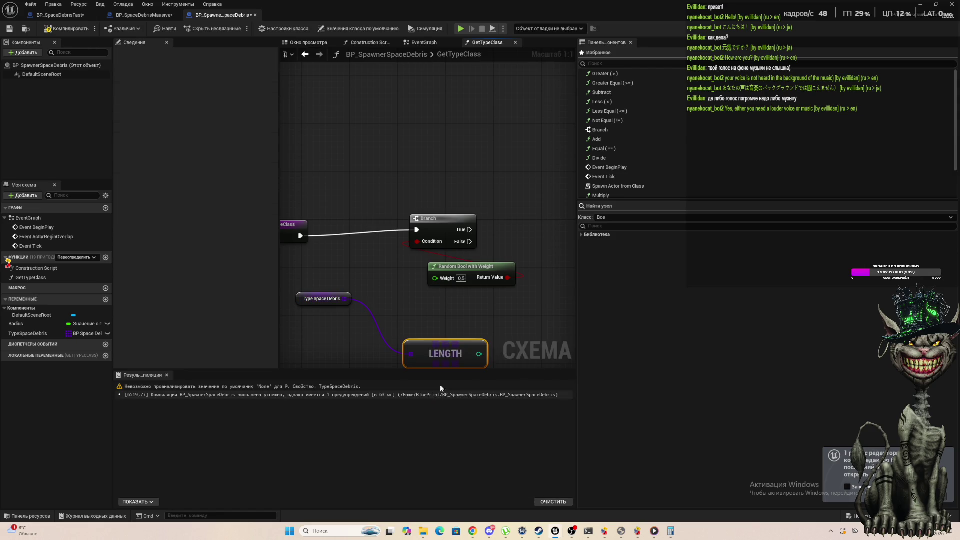
pyautogui.moveTo(405, 343); pyautogui.dragTo(291, 270)
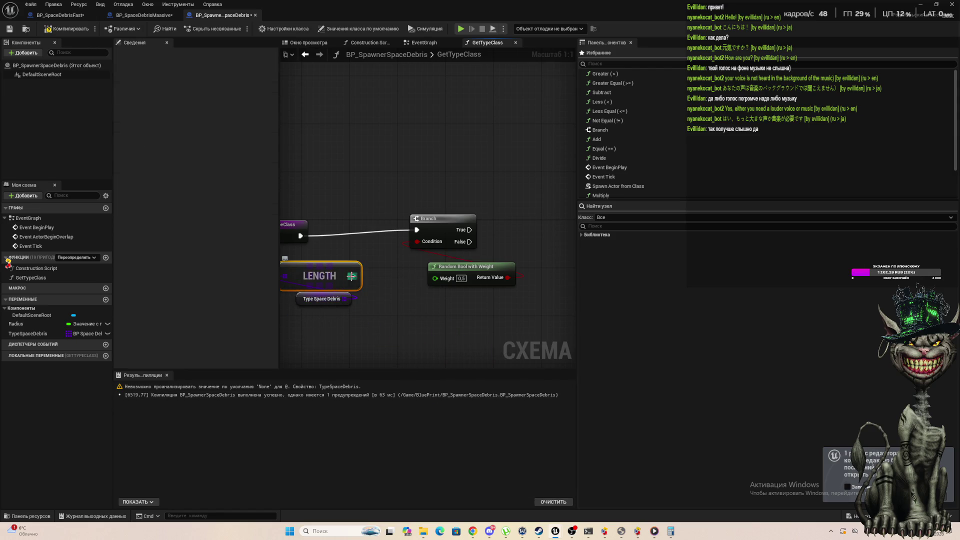
pyautogui.rightClick(354, 277)
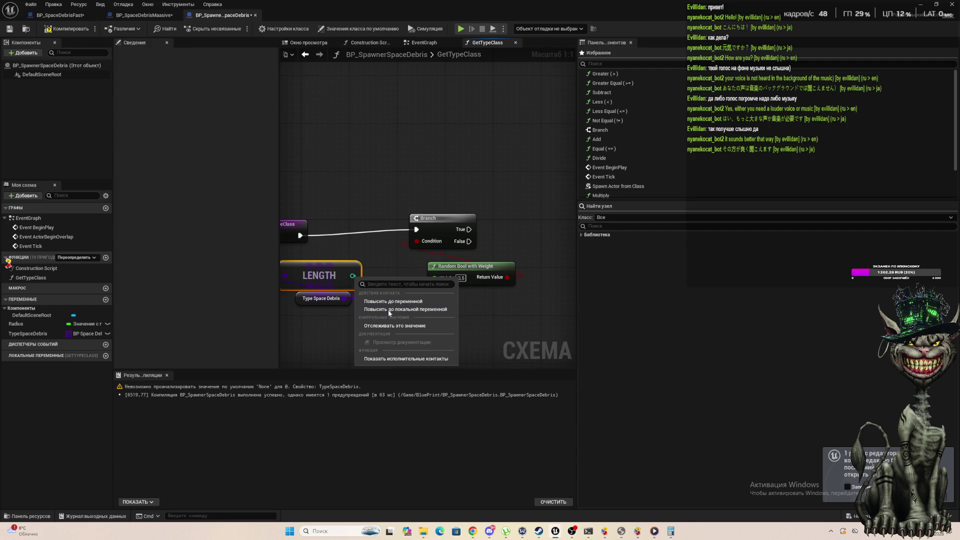
pyautogui.press('Escape')
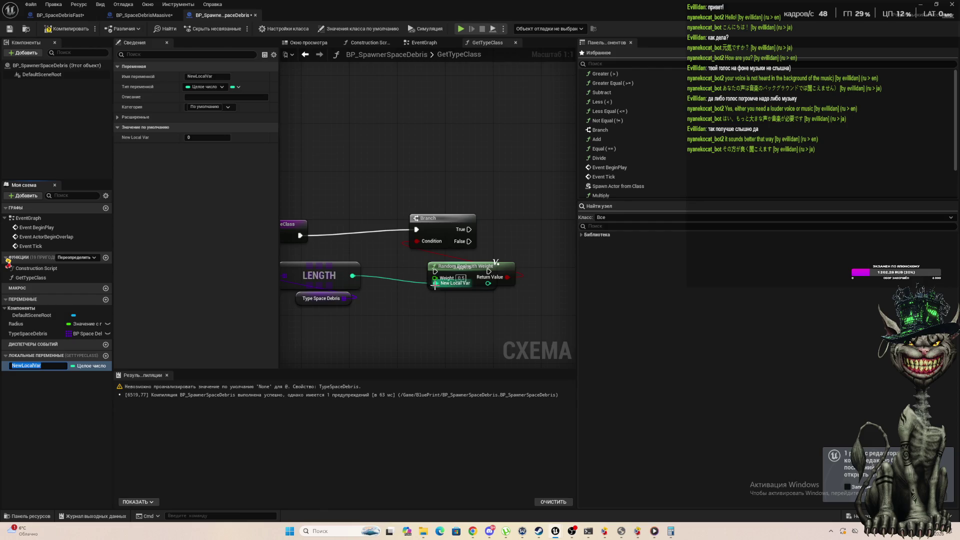
# Rename the new local integer variable from NewLocalVar to Weigh.
pyautogui.moveTo(468, 271)
pyautogui.mouseDown()
pyautogui.moveTo(502, 243)
pyautogui.moveTo(434, 322)
pyautogui.mouseUp()
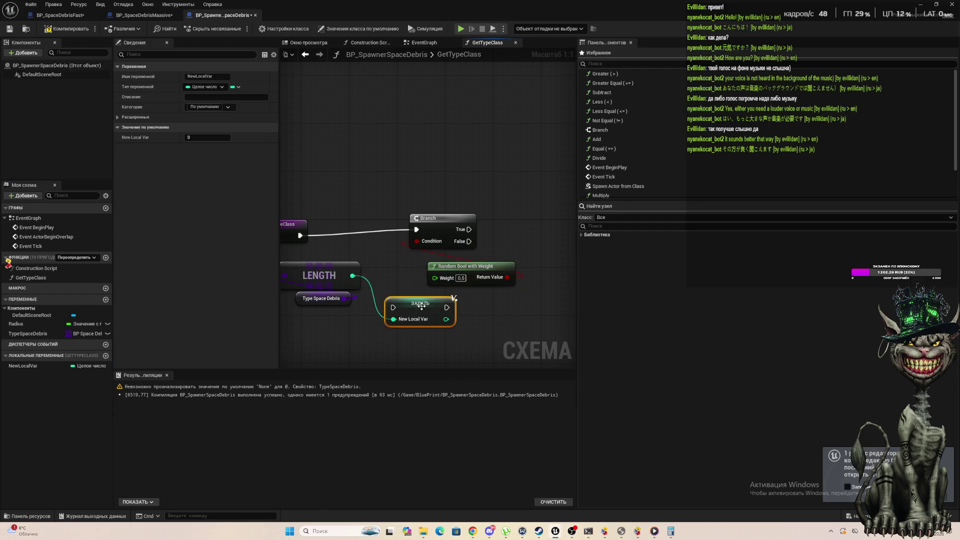
pyautogui.rightClick(33, 367)
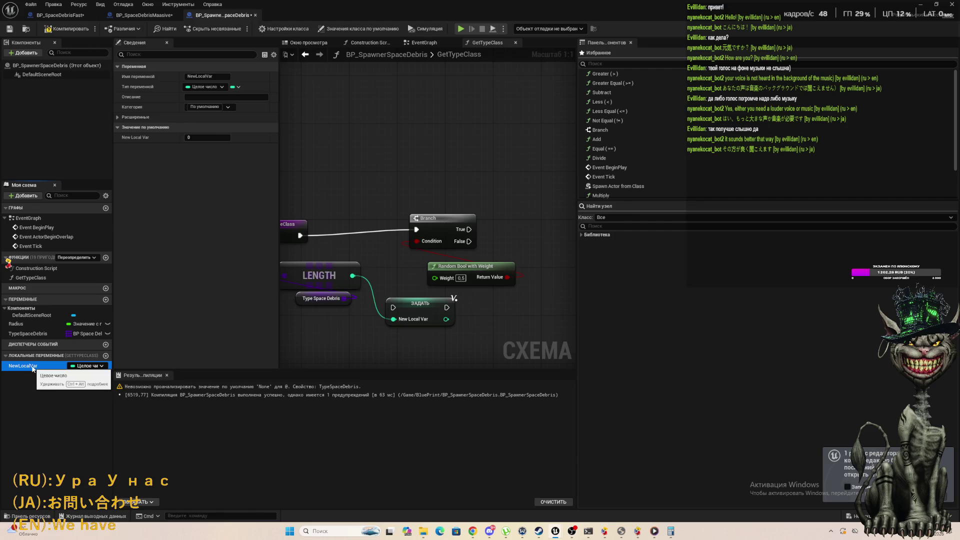
pyautogui.click(70, 383)
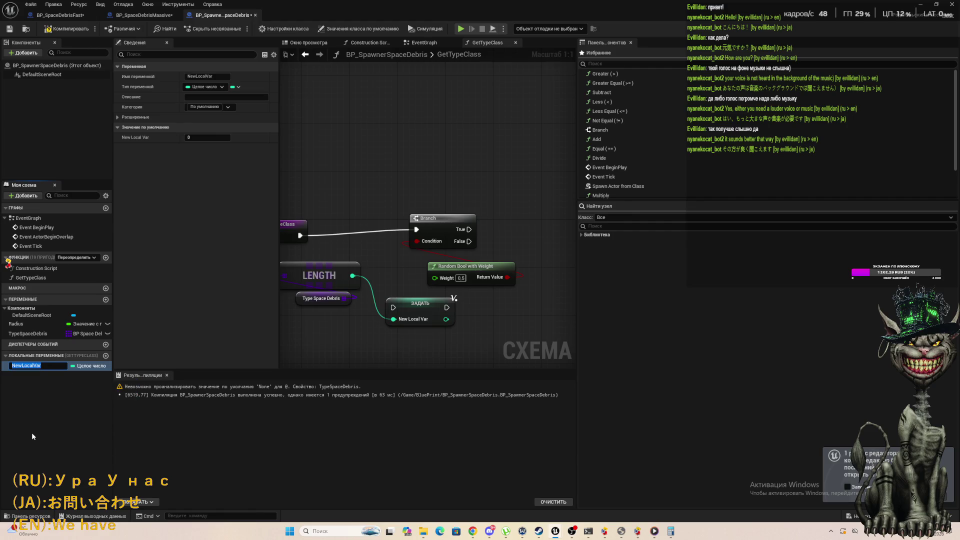
pyautogui.press('BackSpace')
pyautogui.write('We')
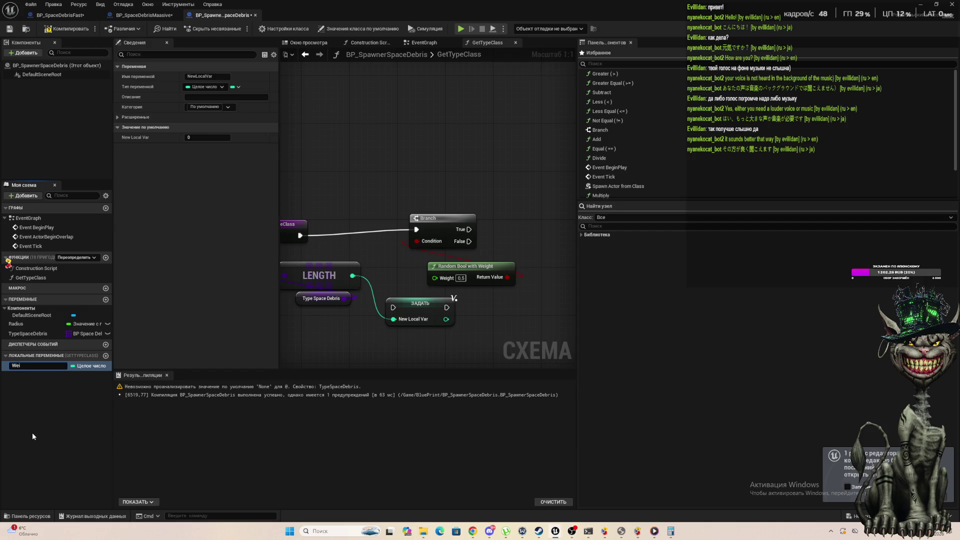
pyautogui.write('igh')
pyautogui.press('Return')
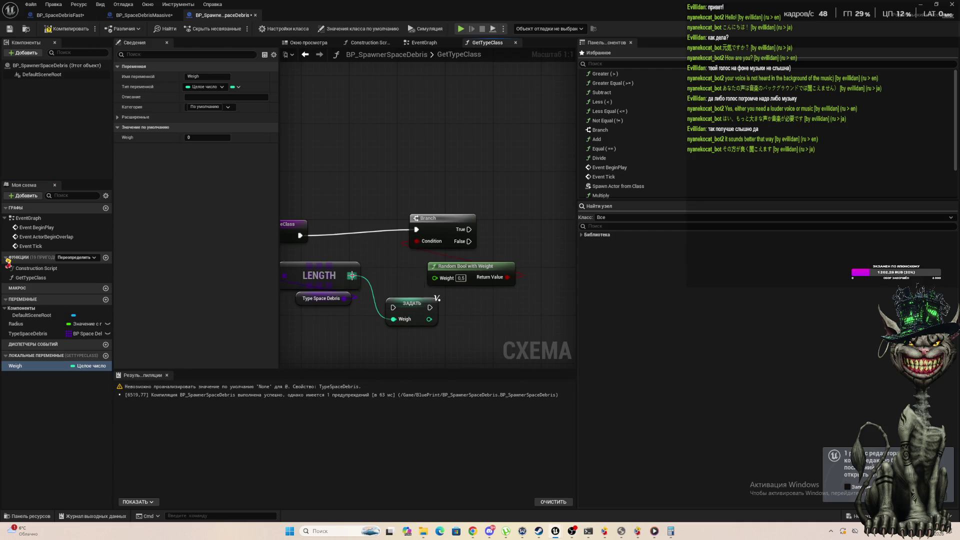
# Connect the array Length into Set Weigh and run entry → Set Weigh → Branch.
pyautogui.moveTo(353, 279)
pyautogui.mouseDown()
pyautogui.moveTo(390, 320)
pyautogui.moveTo(390, 309)
pyautogui.mouseUp()
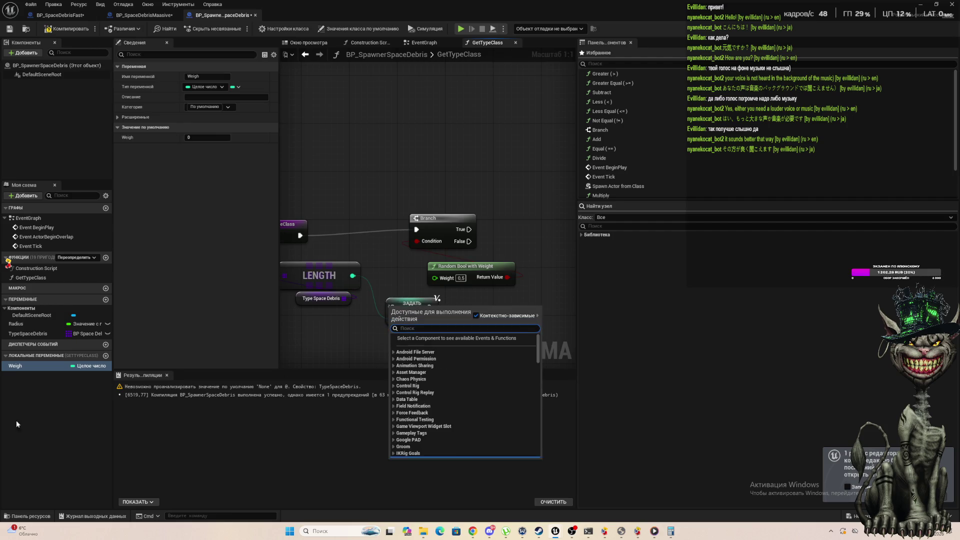
pyautogui.click(52, 377)
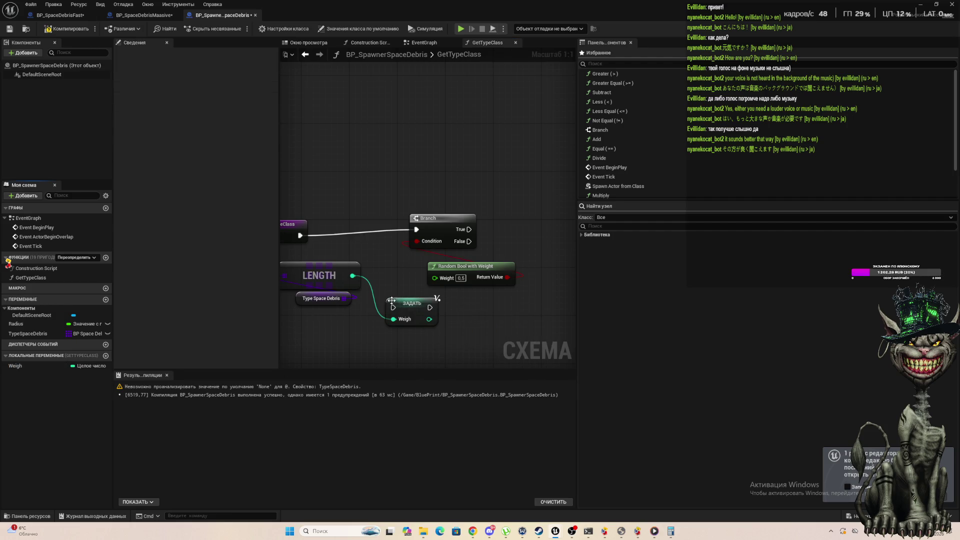
pyautogui.moveTo(393, 308); pyautogui.dragTo(299, 236)
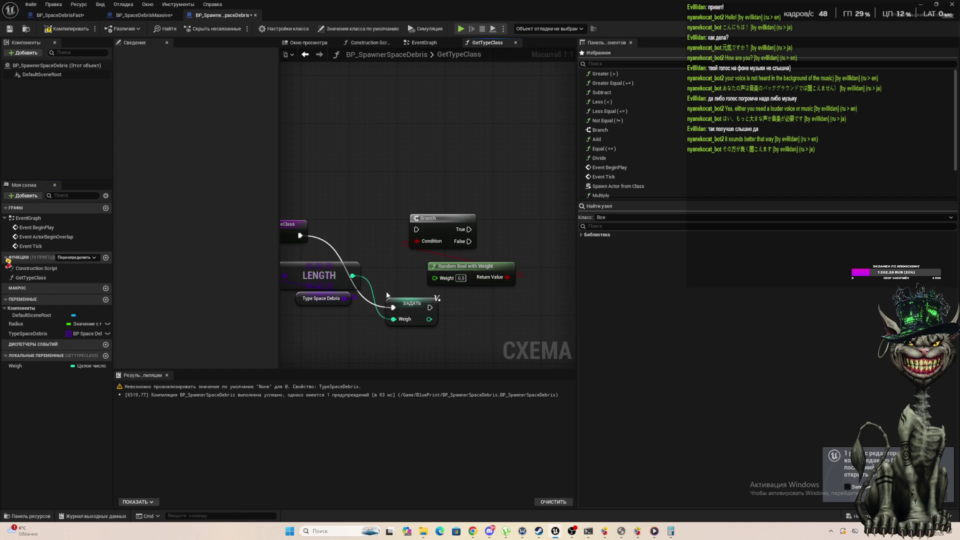
pyautogui.moveTo(430, 308)
pyautogui.mouseDown()
pyautogui.moveTo(436, 316)
pyautogui.moveTo(416, 230)
pyautogui.mouseUp()
pyautogui.moveTo(398, 297); pyautogui.dragTo(351, 216)
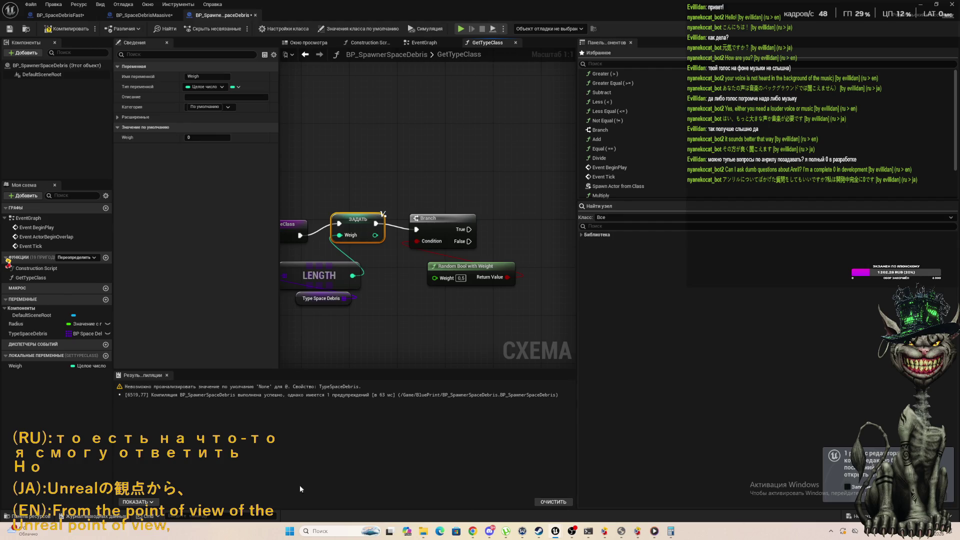
# Arrange Set Weigh, Random Bool with Weight and Branch into one left-to-right row after the entry.
pyautogui.moveTo(429, 218); pyautogui.dragTo(517, 213)
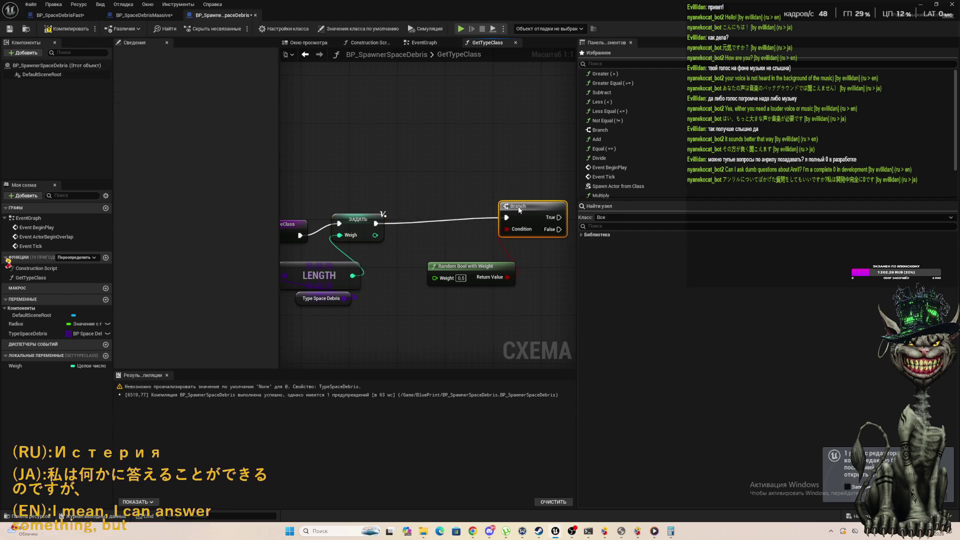
pyautogui.moveTo(465, 272); pyautogui.dragTo(431, 242)
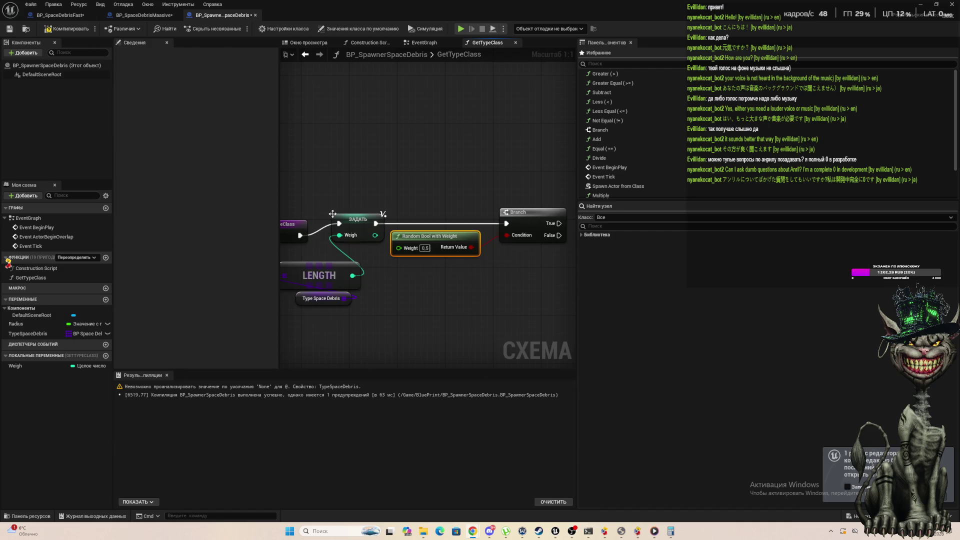
pyautogui.moveTo(339, 224)
pyautogui.mouseDown()
pyautogui.moveTo(380, 235)
pyautogui.moveTo(361, 219)
pyautogui.mouseUp()
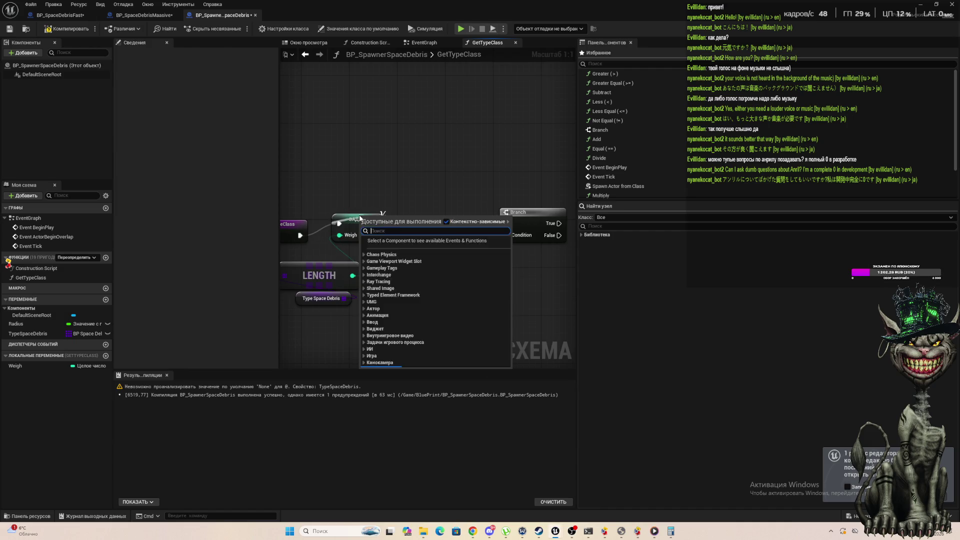
pyautogui.click(344, 208)
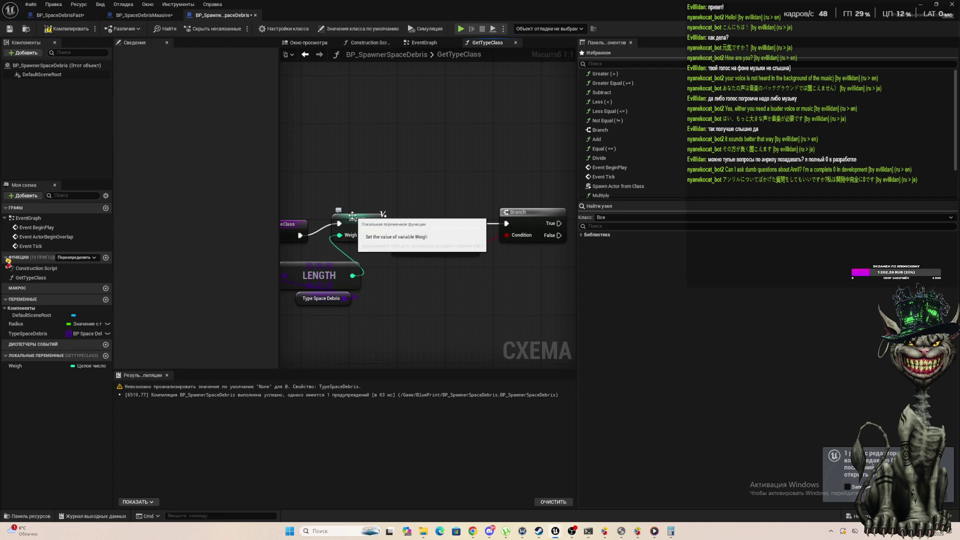
pyautogui.moveTo(344, 221); pyautogui.dragTo(344, 229)
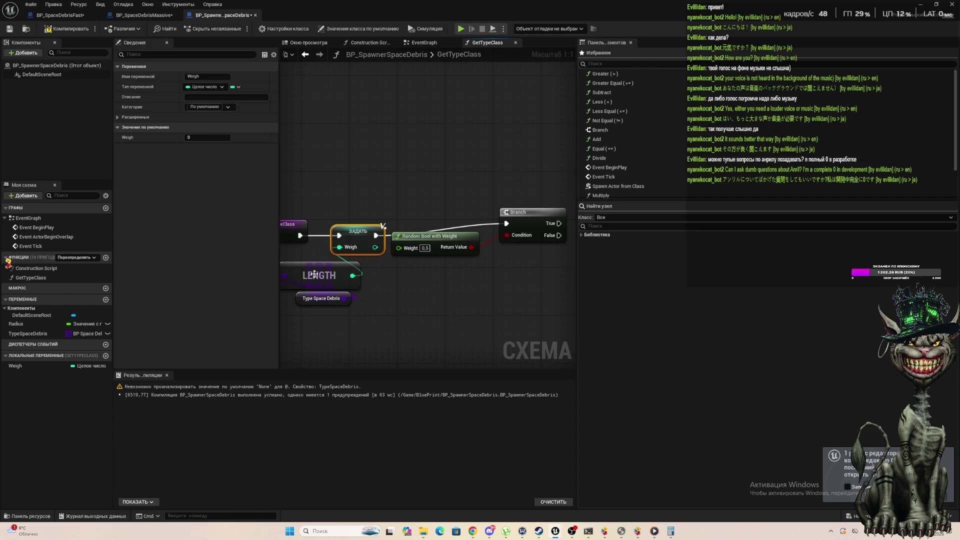
pyautogui.moveTo(353, 296)
pyautogui.mouseDown()
pyautogui.moveTo(415, 320)
pyautogui.moveTo(436, 311)
pyautogui.moveTo(388, 294)
pyautogui.moveTo(373, 268)
pyautogui.moveTo(385, 274)
pyautogui.mouseUp()
pyautogui.moveTo(294, 262); pyautogui.dragTo(386, 311)
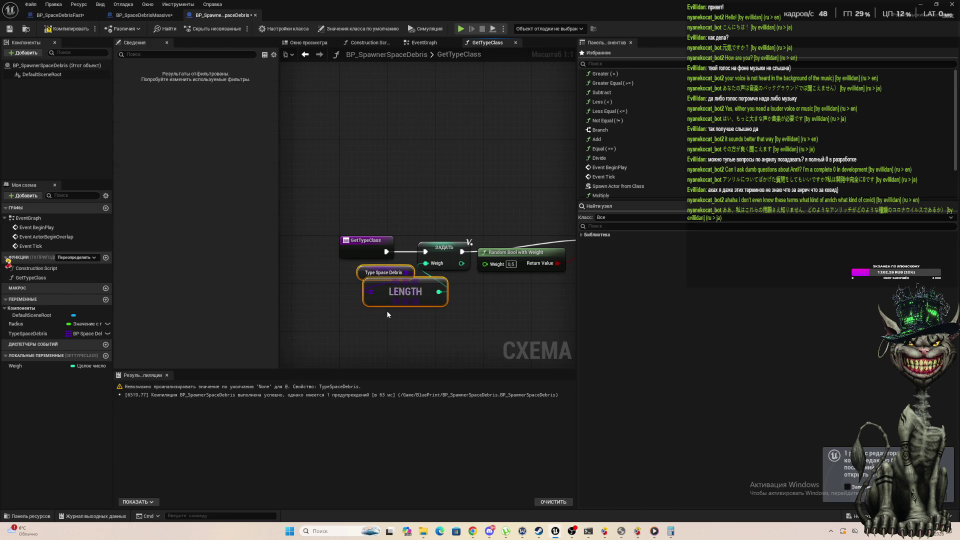
# Drag the Weigh local variable from My Blueprint into the GetTypeClass graph to get the Get/Set choice.
pyautogui.scroll(-1, 386, 310)
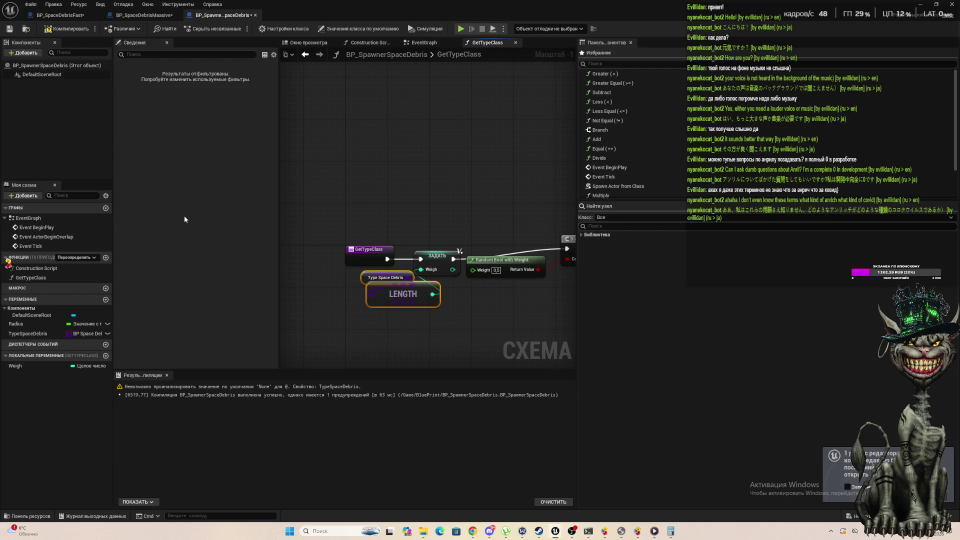
pyautogui.scroll(1, 474, 262)
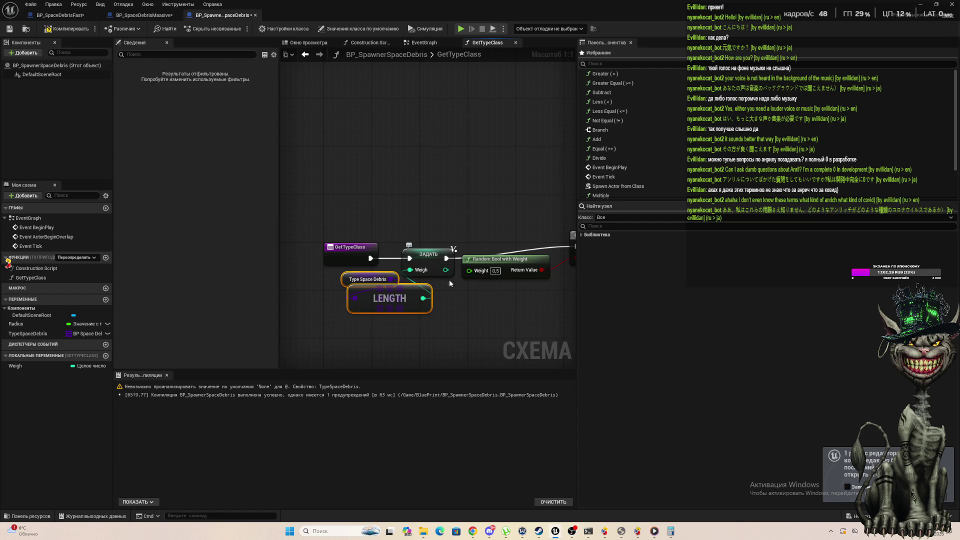
pyautogui.moveTo(20, 366); pyautogui.dragTo(467, 331)
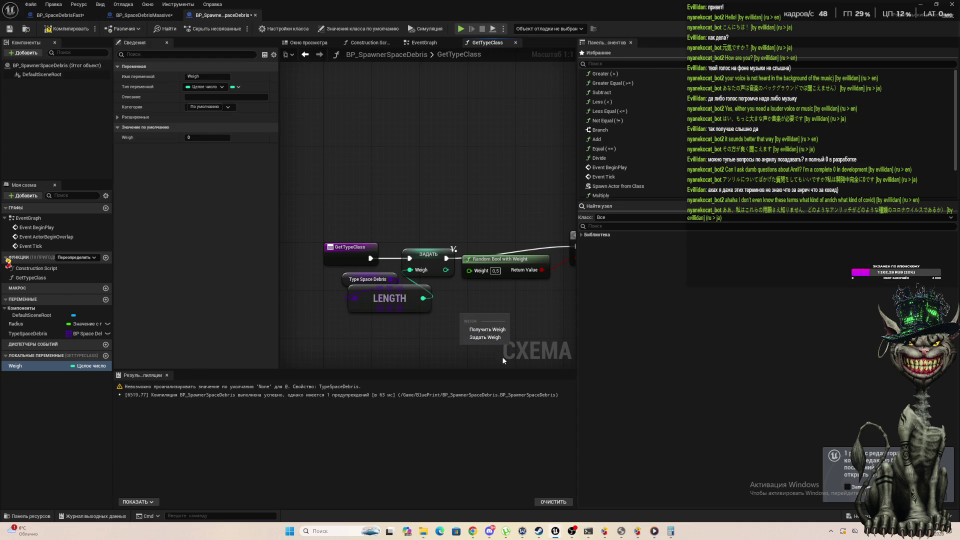
# Place a Weigh getter and a Divide node on the Weight input, wiring Weigh into its second input.
pyautogui.click(489, 330)
pyautogui.moveTo(496, 315); pyautogui.dragTo(501, 316)
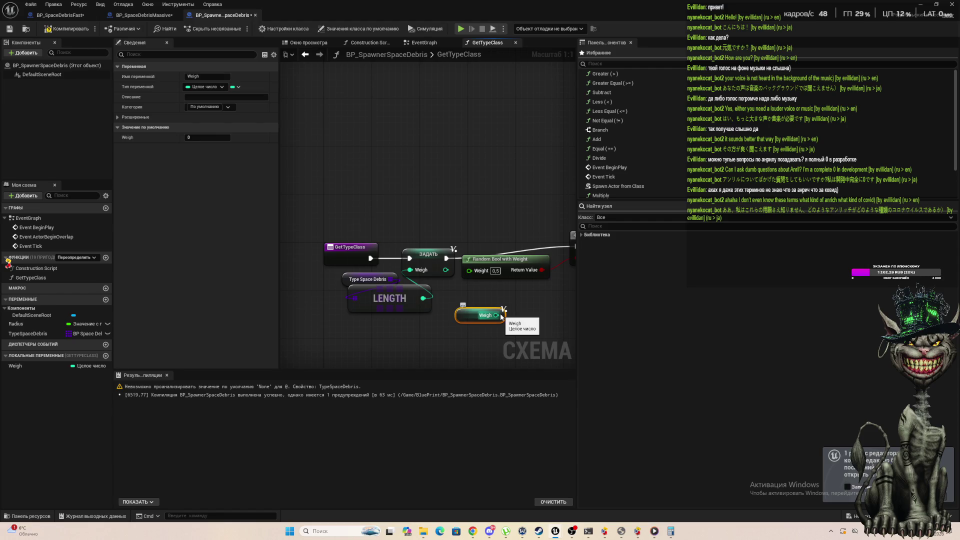
pyautogui.click(520, 313)
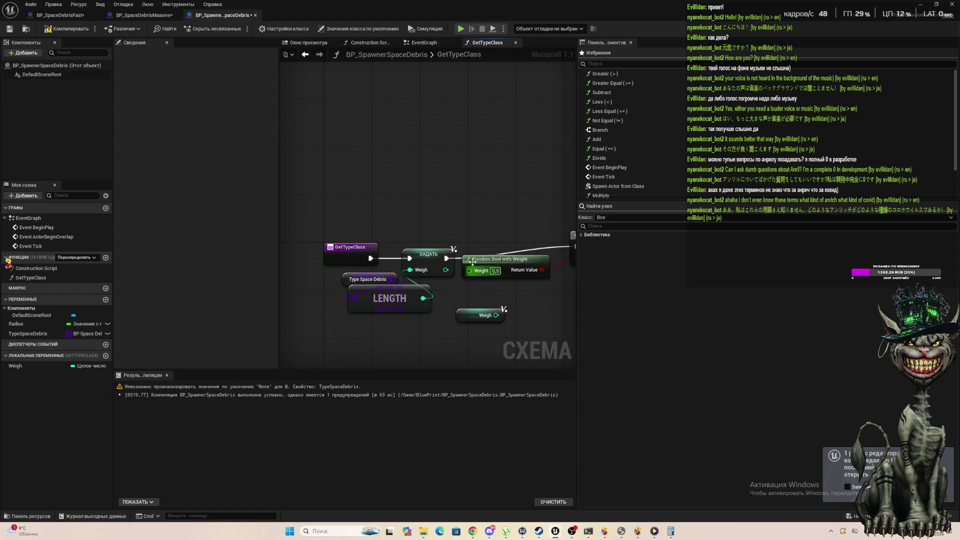
pyautogui.moveTo(470, 275)
pyautogui.mouseDown()
pyautogui.moveTo(531, 339)
pyautogui.moveTo(548, 342)
pyautogui.moveTo(540, 327)
pyautogui.mouseUp()
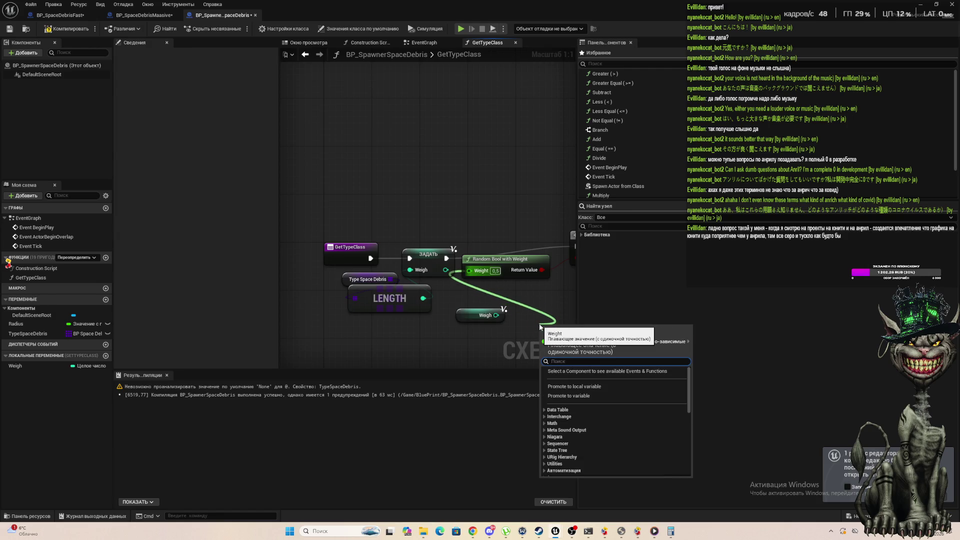
pyautogui.write('/')
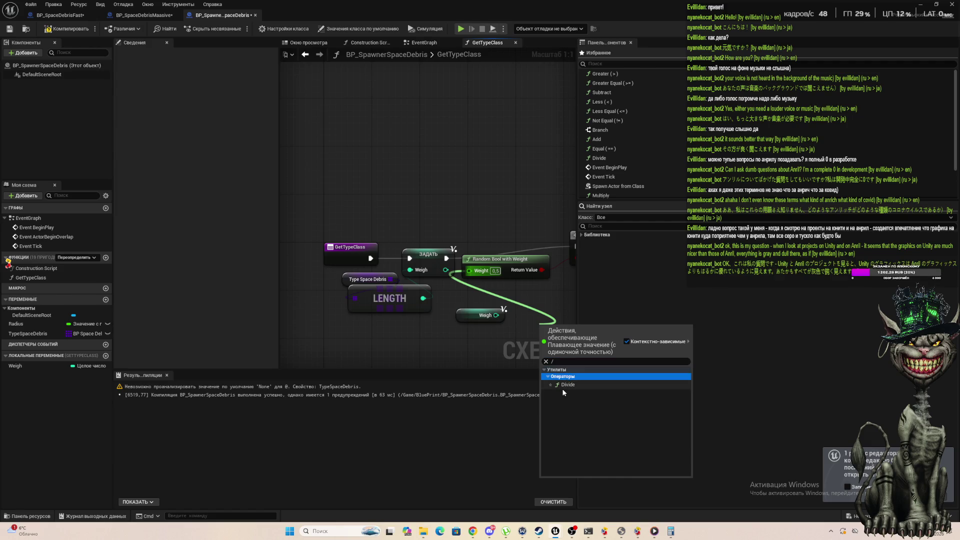
pyautogui.click(563, 387)
pyautogui.moveTo(496, 315); pyautogui.dragTo(542, 341)
pyautogui.click(552, 328)
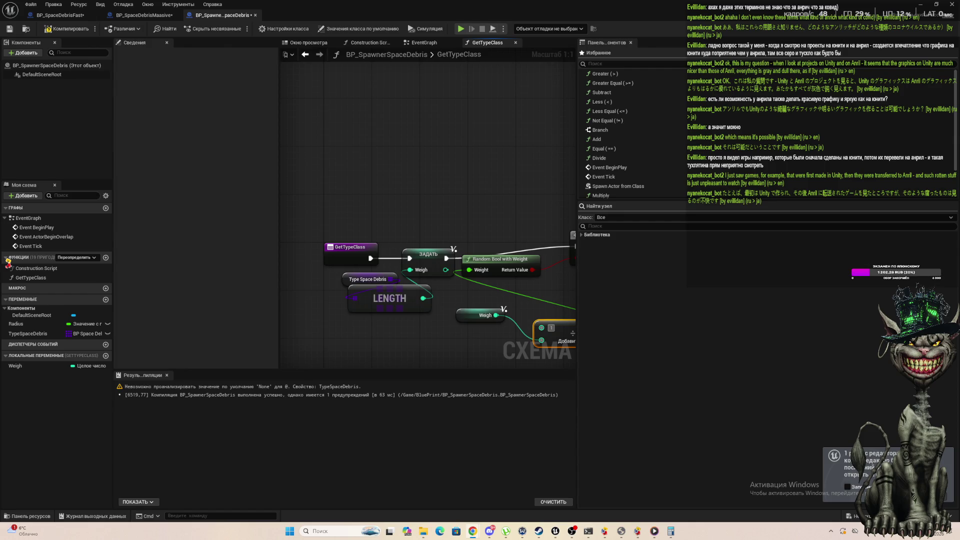
pyautogui.press('super+d')
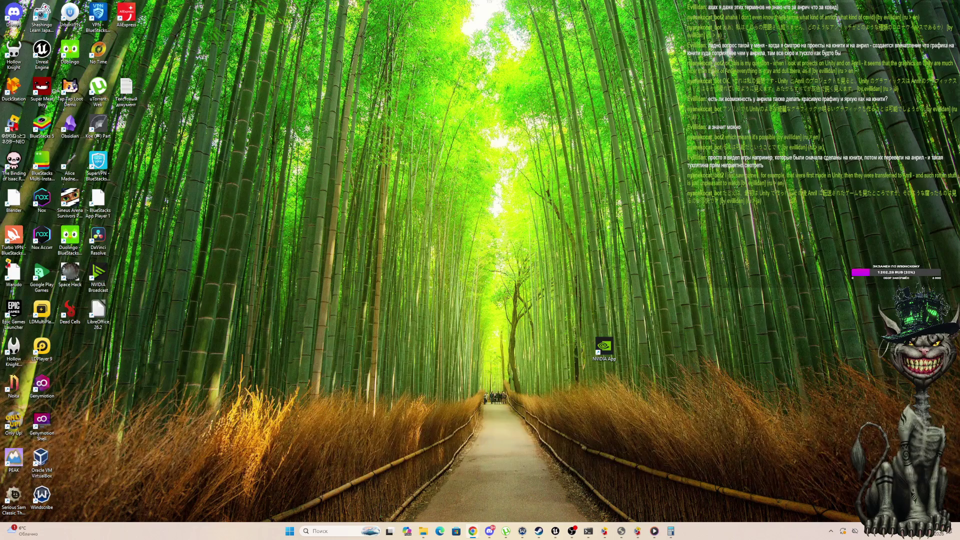
pyautogui.press('super+d')
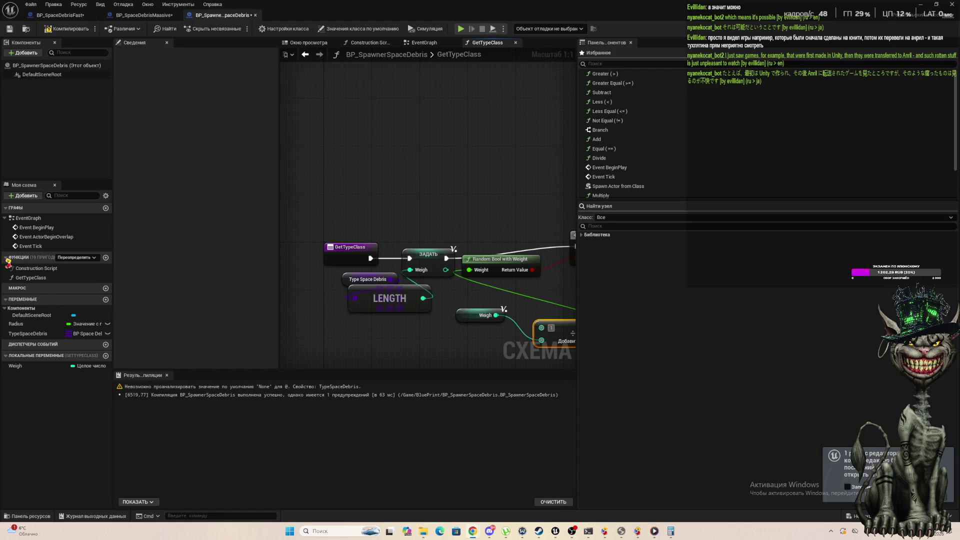
pyautogui.moveTo(959, 122)
pyautogui.mouseDown()
pyautogui.moveTo(545, 328)
pyautogui.moveTo(10, 116)
pyautogui.moveTo(83, 59)
pyautogui.mouseUp()
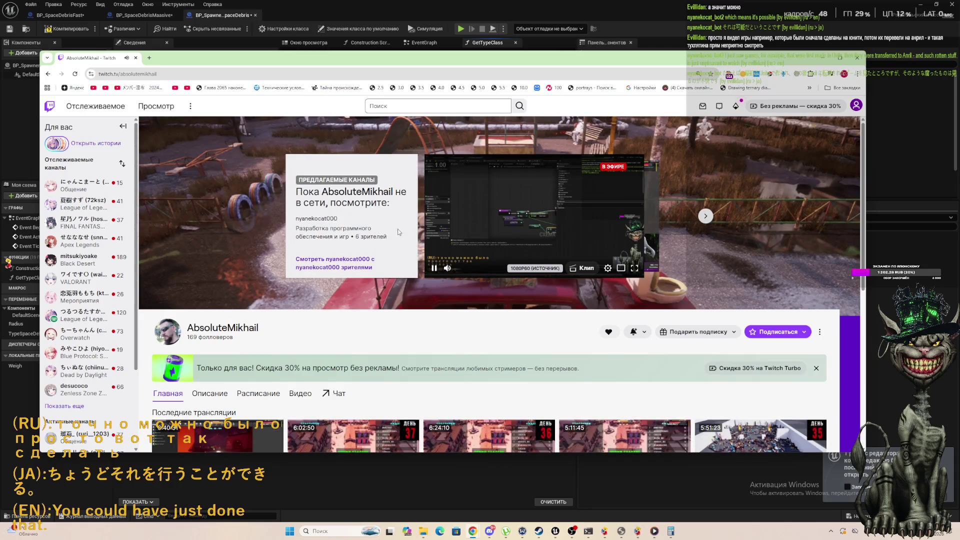
# Lower the preview volume, open the 'Разрабатываю игру | день 38' recording, and jump to about 37 minutes.
pyautogui.click(457, 268)
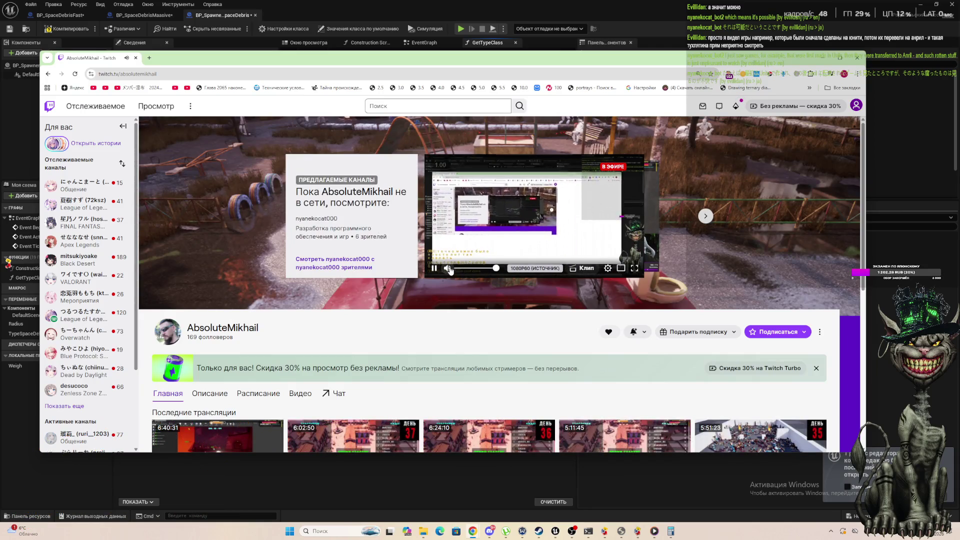
pyautogui.scroll(-3, 215, 240)
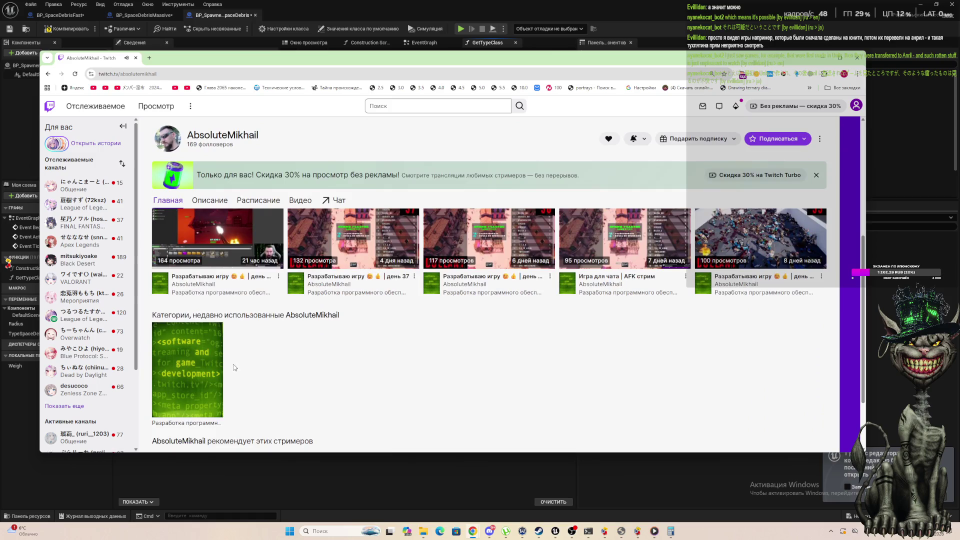
pyautogui.click(215, 240)
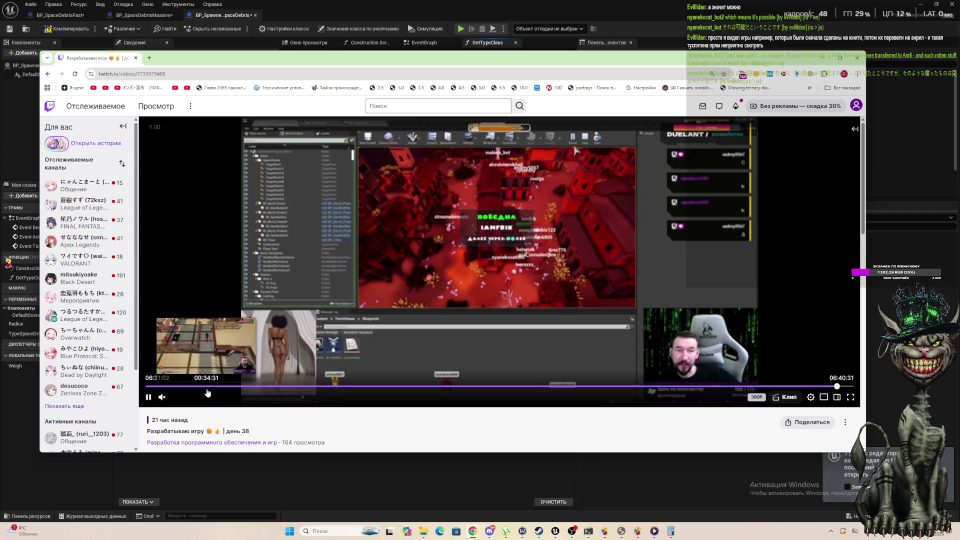
pyautogui.click(207, 391)
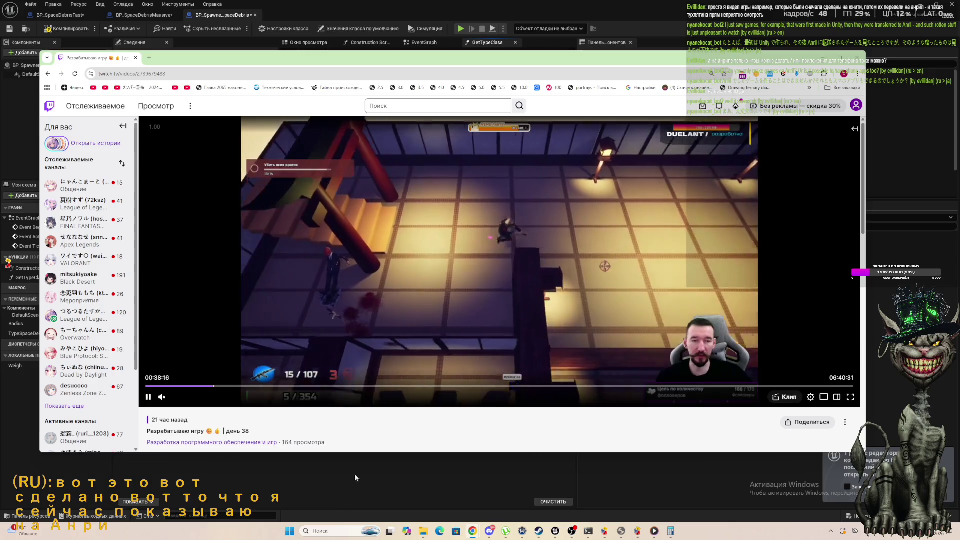
# Skip the Twitch recording ahead to about 02:12, then close it to return to Unreal.
pyautogui.scroll(-2, 326, 371)
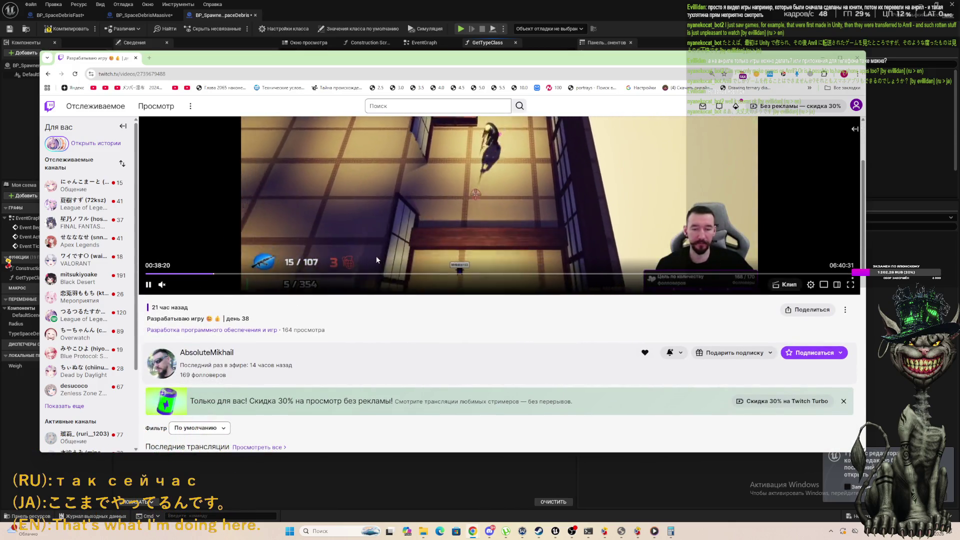
pyautogui.click(380, 274)
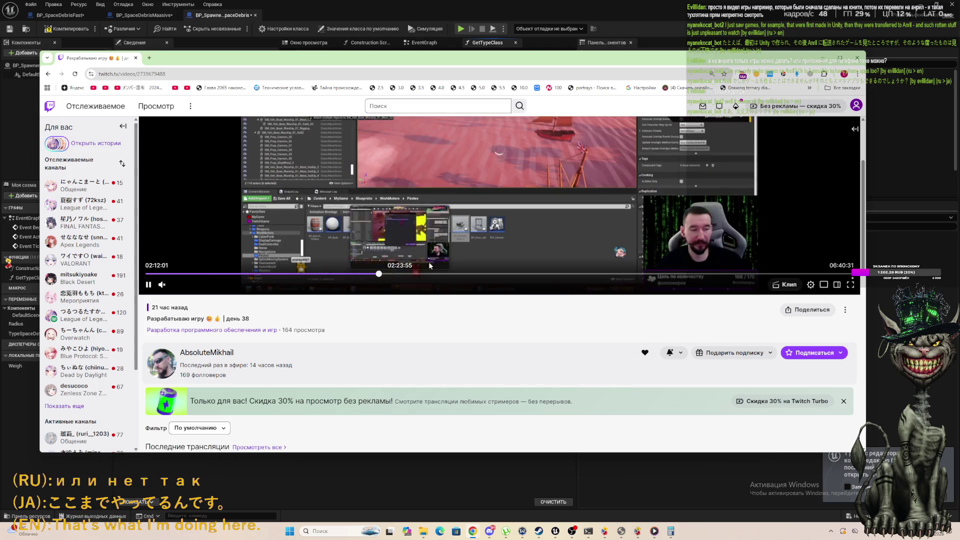
pyautogui.scroll(-2, 523, 190)
pyautogui.scroll(4, 523, 190)
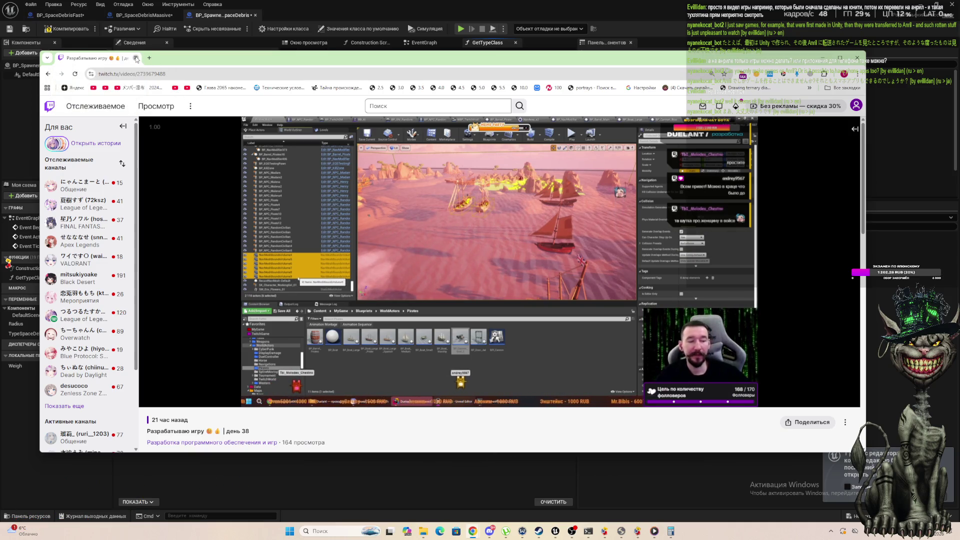
pyautogui.click(135, 58)
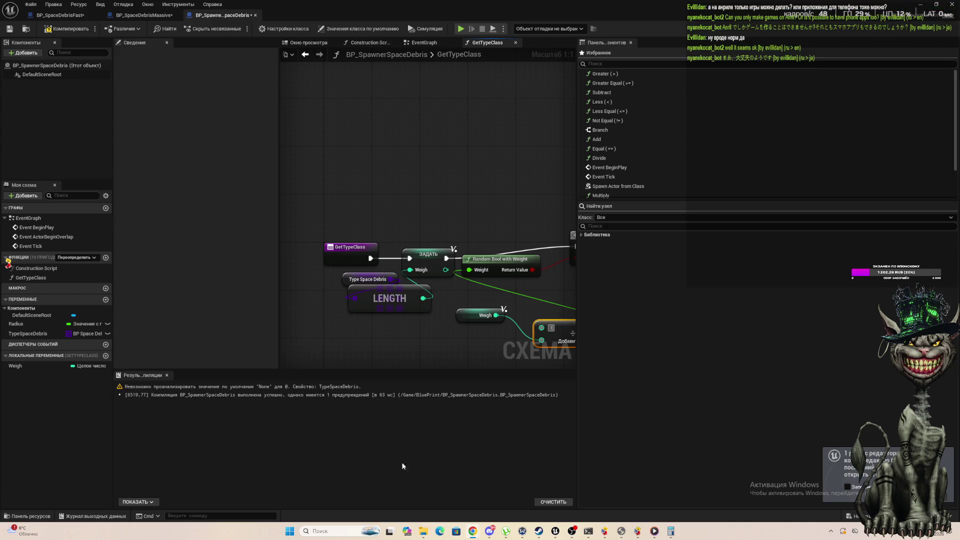
# Close the Details panel and spread out Branch, Random Bool with Weight and Set Weigh.
pyautogui.click(167, 43)
pyautogui.scroll(-3, 170, 130)
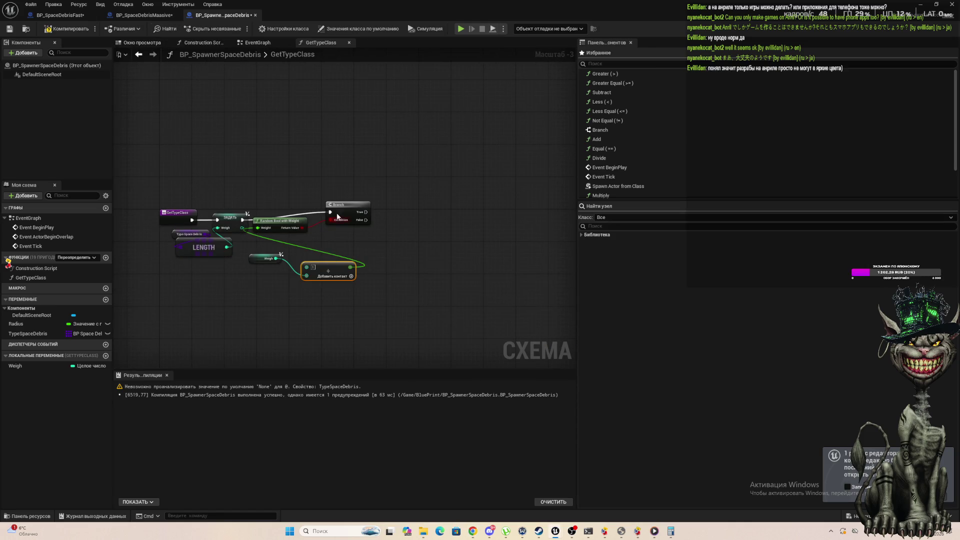
pyautogui.moveTo(338, 220)
pyautogui.mouseDown()
pyautogui.moveTo(435, 192)
pyautogui.moveTo(407, 220)
pyautogui.mouseUp()
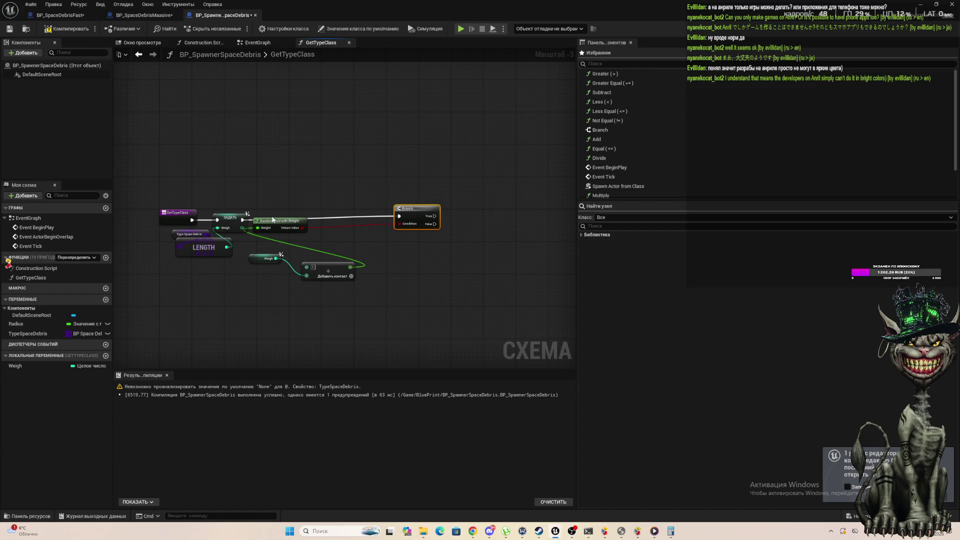
pyautogui.moveTo(274, 221); pyautogui.dragTo(342, 224)
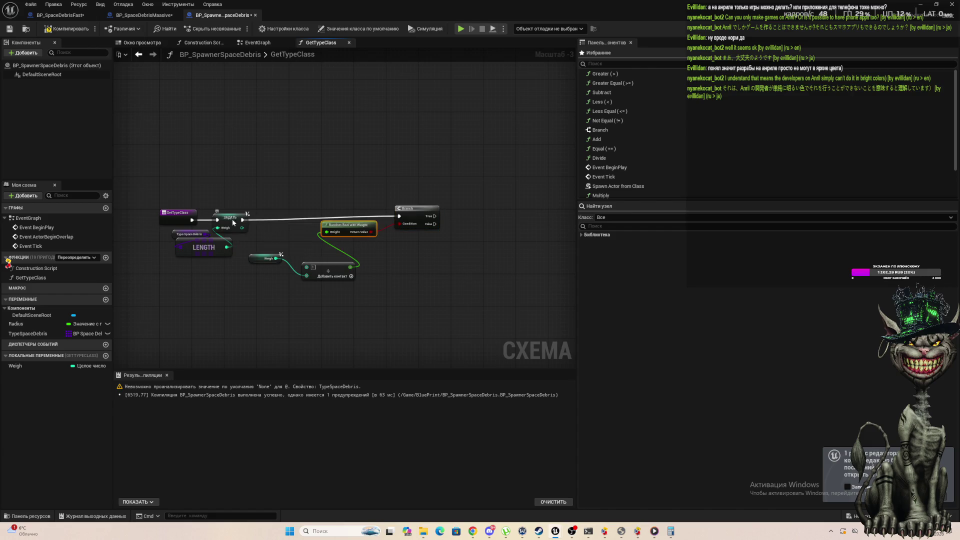
pyautogui.moveTo(232, 218); pyautogui.dragTo(232, 182)
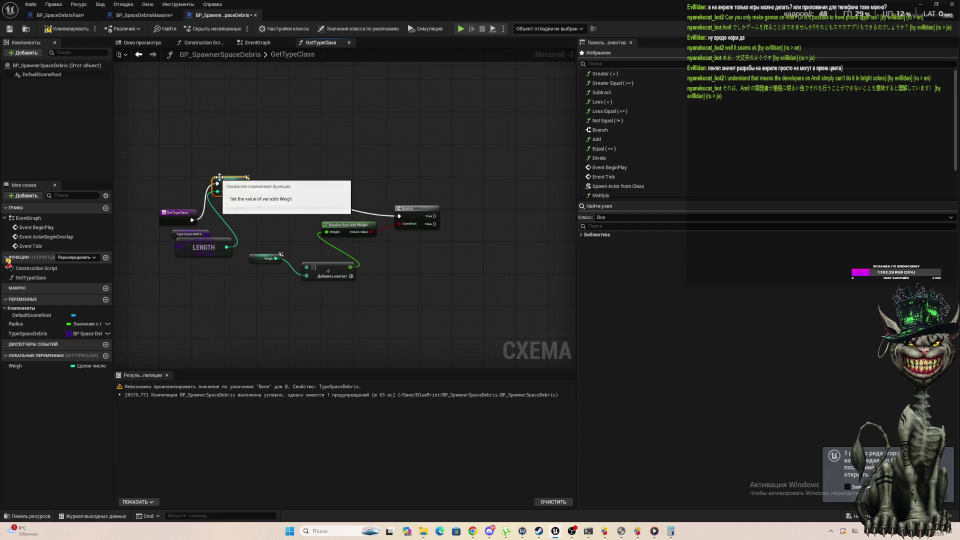
pyautogui.moveTo(388, 227)
pyautogui.mouseDown()
pyautogui.moveTo(400, 224)
pyautogui.moveTo(386, 185)
pyautogui.moveTo(351, 182)
pyautogui.mouseUp()
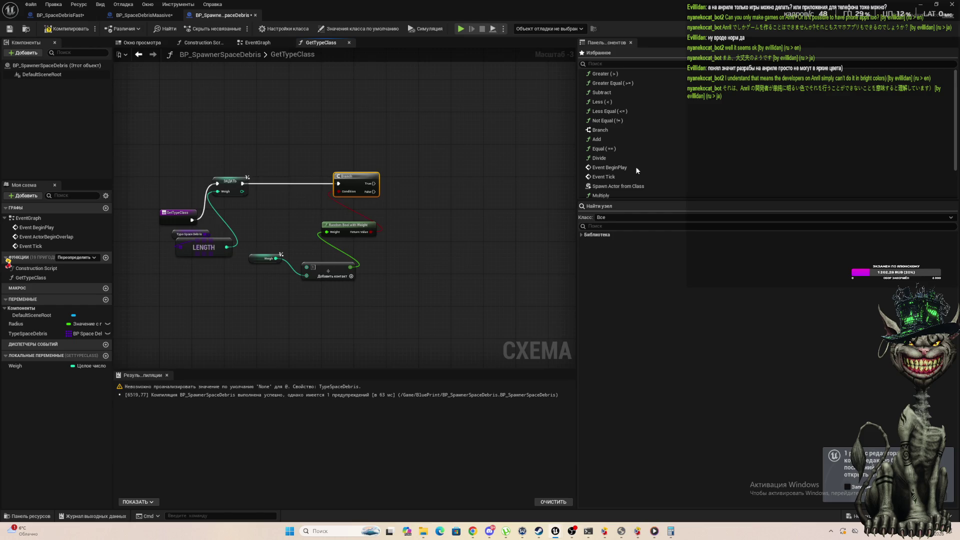
# Reposition the Weigh getter and move the Type Space Debris and LENGTH nodes further left.
pyautogui.moveTo(266, 227)
pyautogui.mouseDown()
pyautogui.moveTo(375, 294)
pyautogui.moveTo(308, 294)
pyautogui.moveTo(323, 255)
pyautogui.moveTo(312, 235)
pyautogui.moveTo(292, 234)
pyautogui.mouseUp()
pyautogui.click(269, 211)
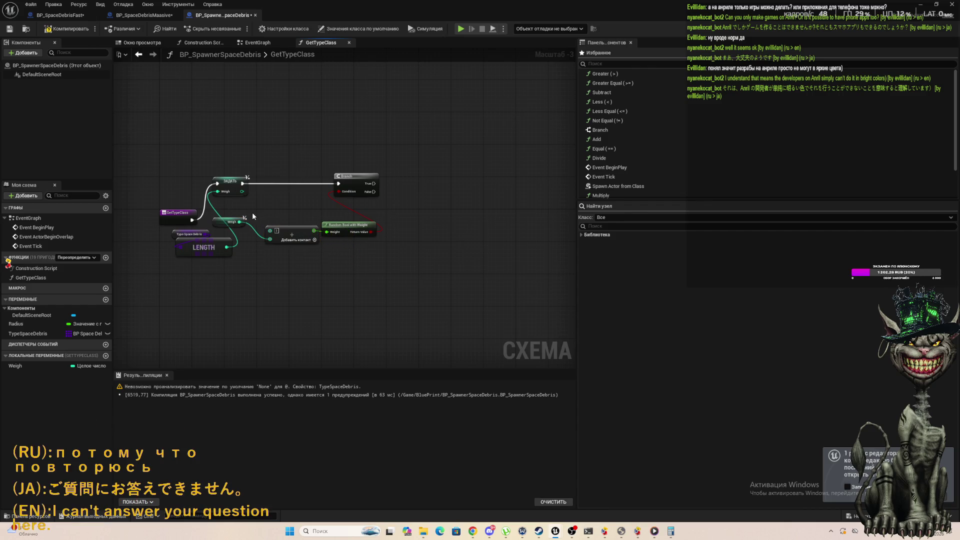
pyautogui.moveTo(230, 225); pyautogui.dragTo(225, 229)
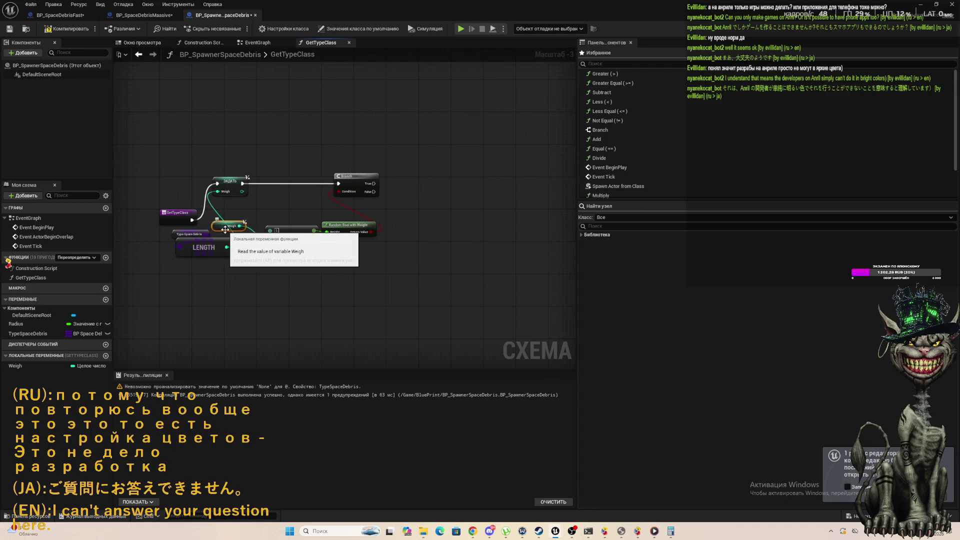
pyautogui.moveTo(225, 229); pyautogui.dragTo(225, 242)
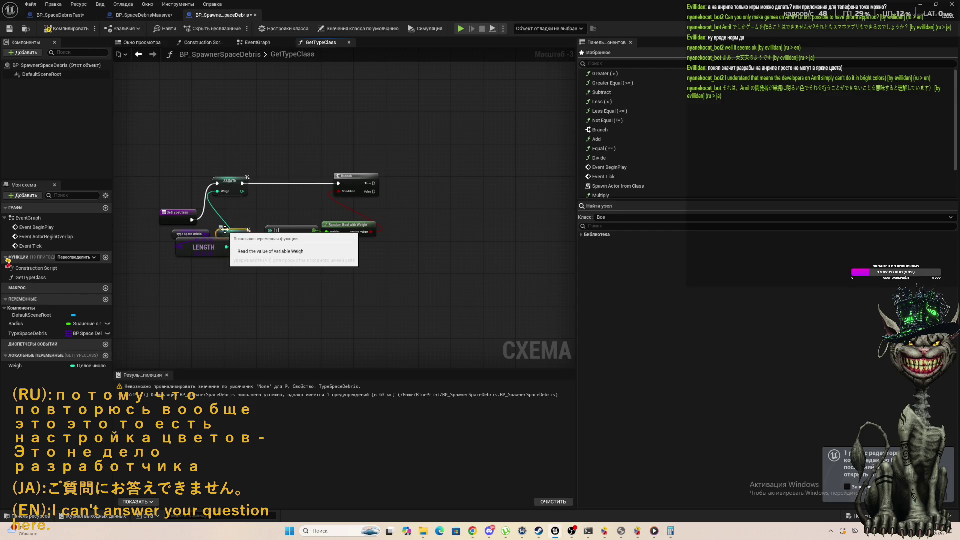
pyautogui.click(365, 348)
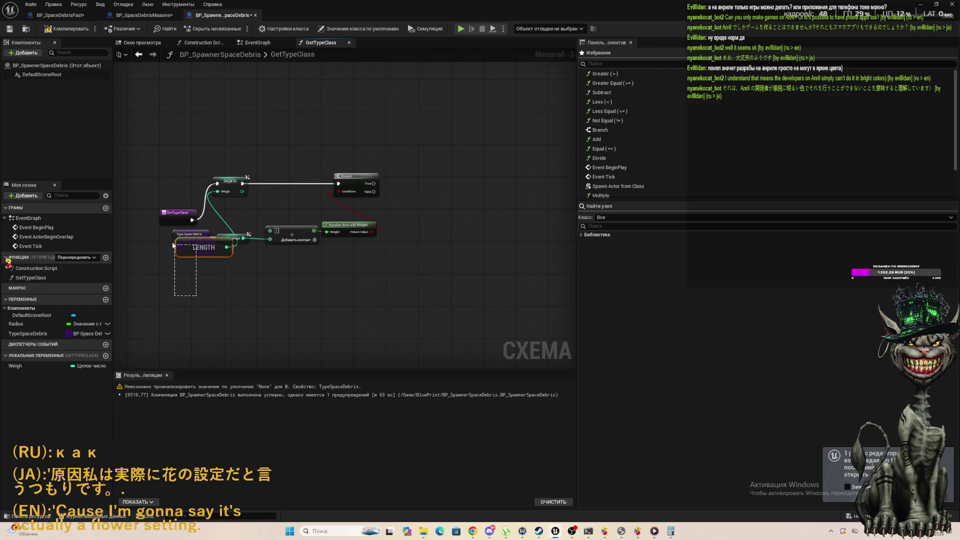
pyautogui.moveTo(172, 239)
pyautogui.mouseDown()
pyautogui.moveTo(250, 260)
pyautogui.moveTo(165, 310)
pyautogui.mouseUp()
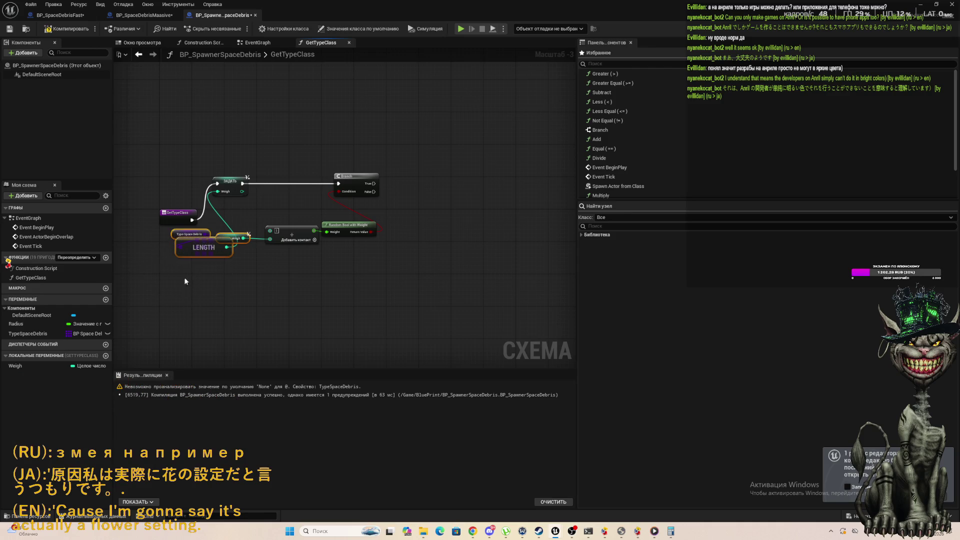
pyautogui.moveTo(170, 246); pyautogui.dragTo(194, 236)
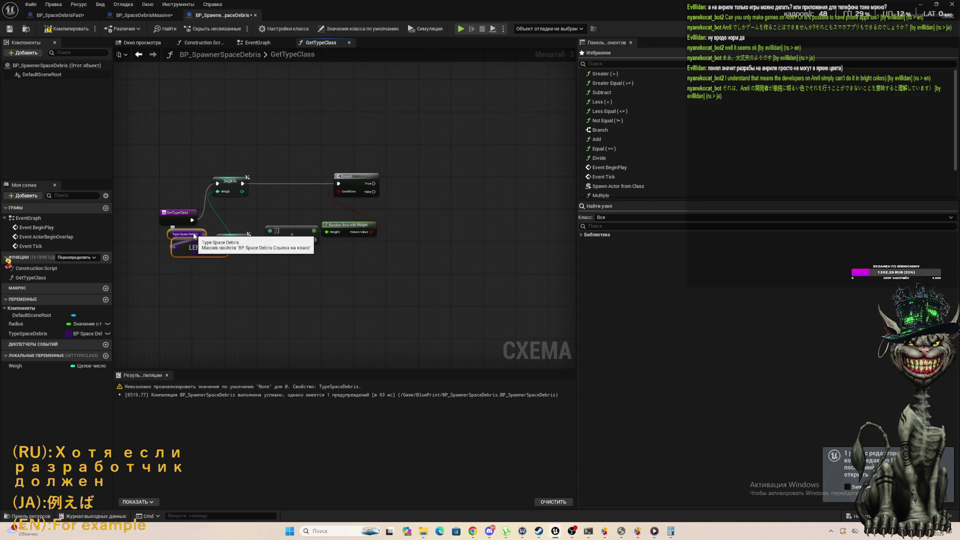
pyautogui.moveTo(194, 236); pyautogui.dragTo(165, 236)
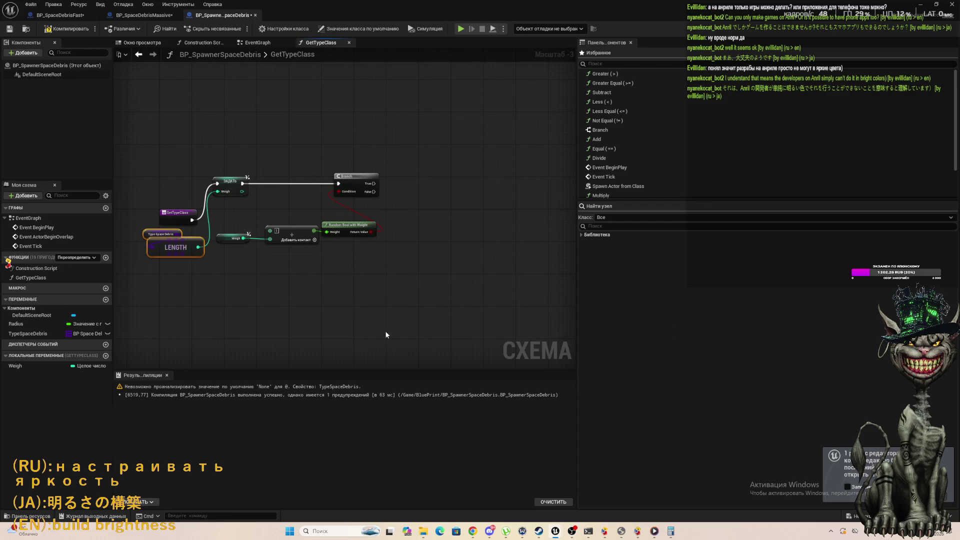
pyautogui.scroll(2, 370, 276)
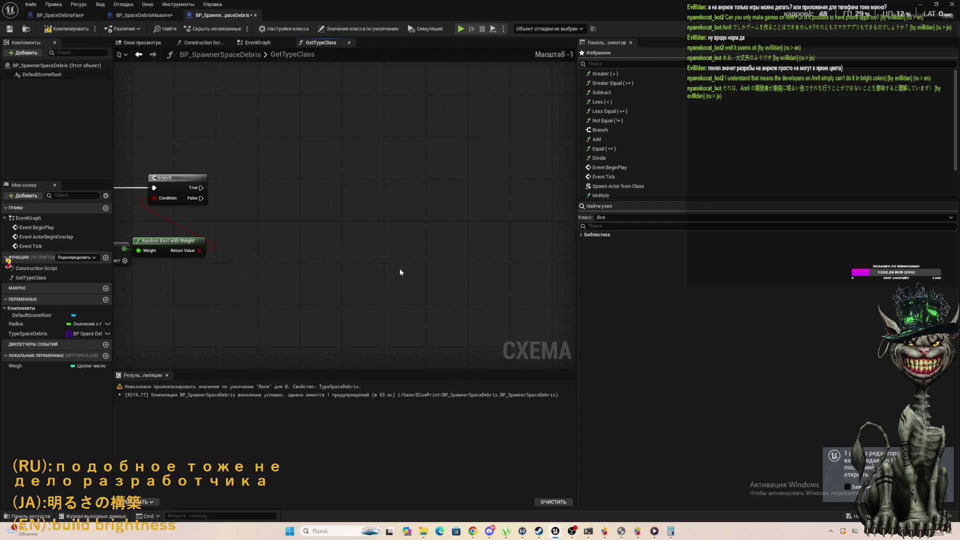
pyautogui.scroll(1, 400, 270)
pyautogui.moveTo(180, 171); pyautogui.dragTo(304, 170)
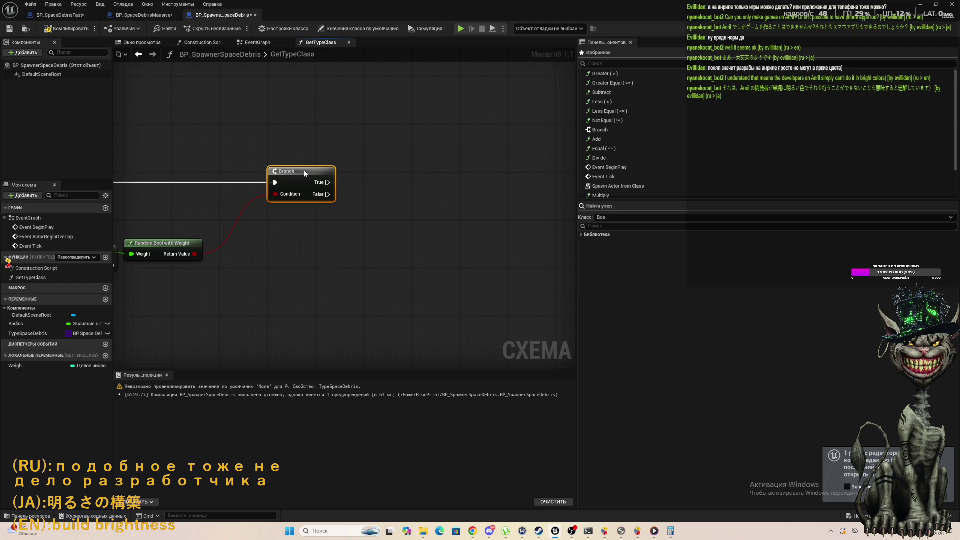
pyautogui.scroll(-4, 304, 170)
pyautogui.moveTo(199, 166)
pyautogui.mouseDown()
pyautogui.moveTo(358, 208)
pyautogui.moveTo(331, 215)
pyautogui.mouseUp()
pyautogui.press('q')
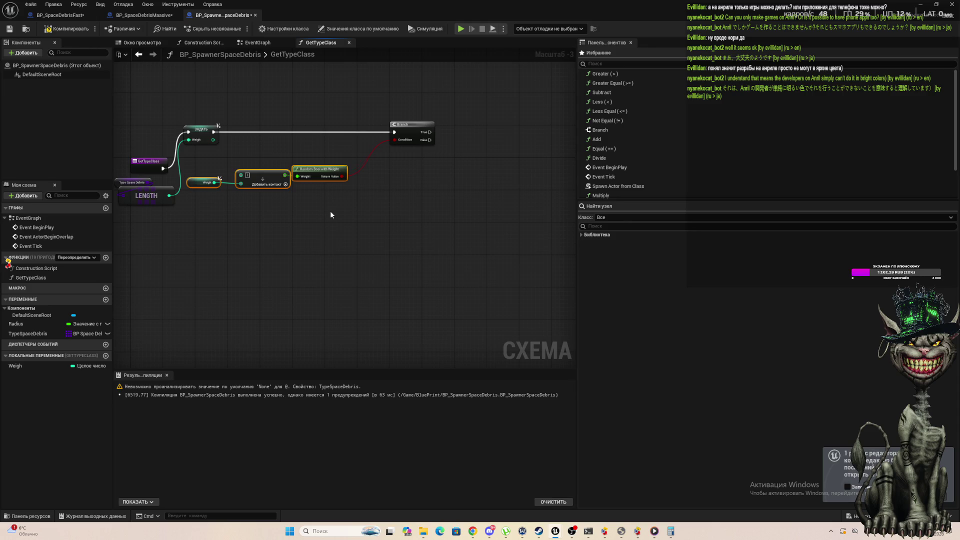
pyautogui.press('q')
pyautogui.press('q')
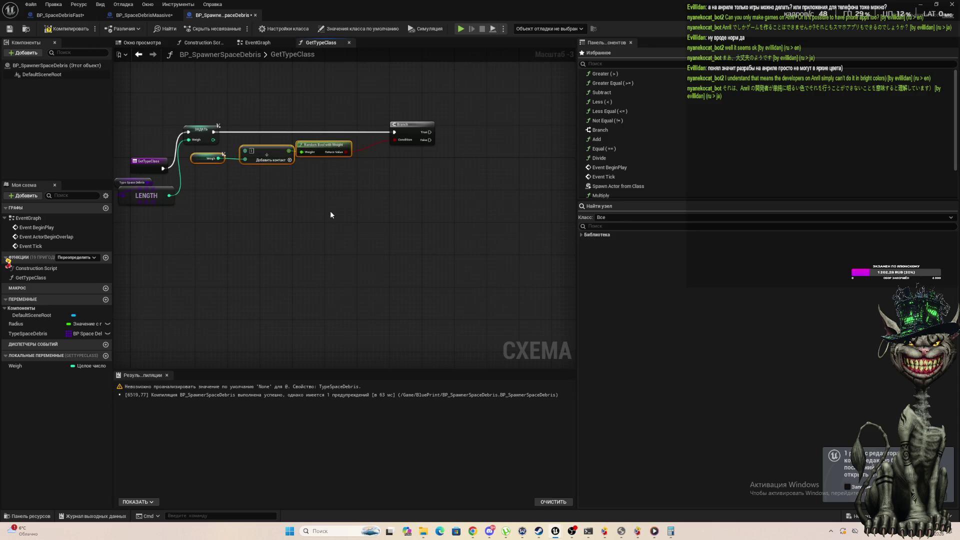
pyautogui.scroll(-3, 295, 216)
pyautogui.scroll(4, 370, 187)
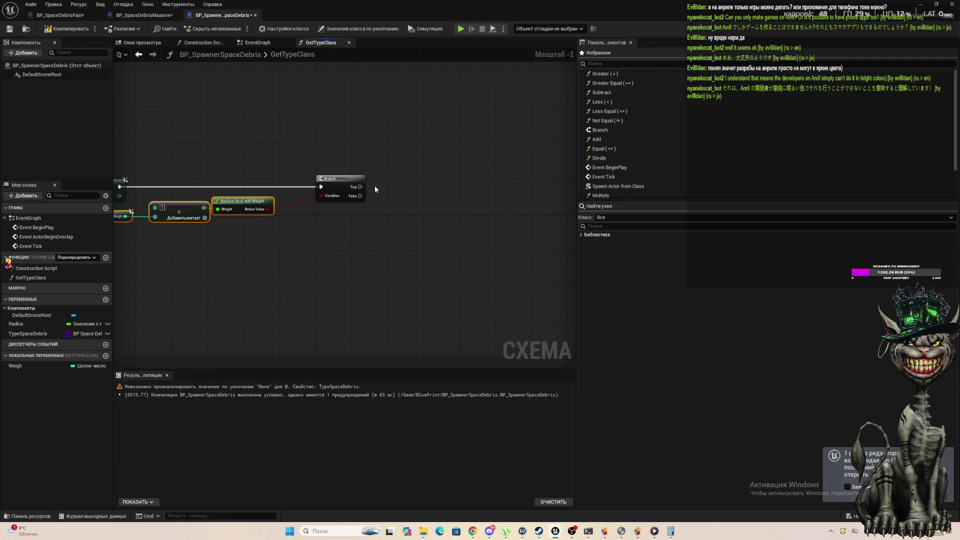
pyautogui.moveTo(360, 187)
pyautogui.mouseDown()
pyautogui.moveTo(460, 188)
pyautogui.moveTo(420, 220)
pyautogui.mouseUp()
pyautogui.click(193, 287)
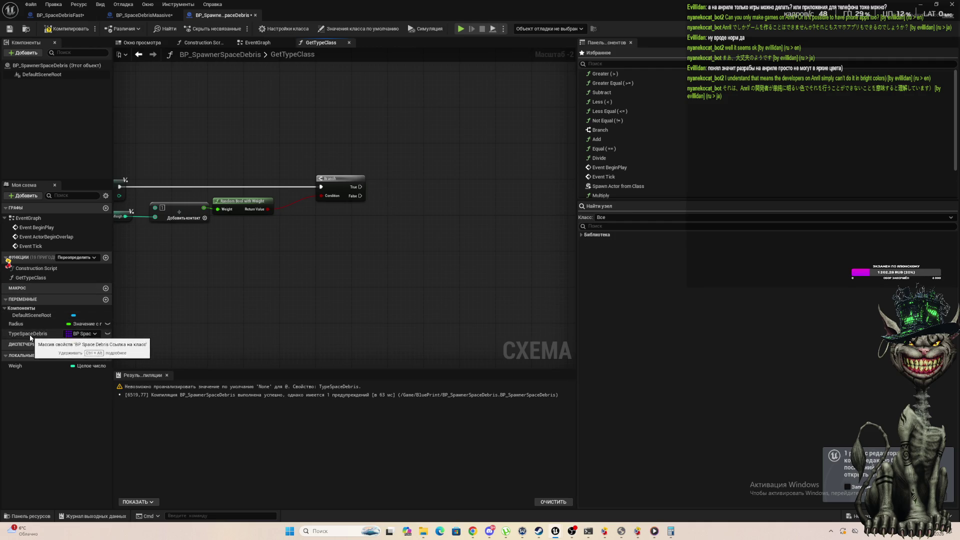
# Drop TypeSpaceDebris into the graph as a getter and attach an array Get node.
pyautogui.moveTo(31, 334)
pyautogui.mouseDown()
pyautogui.moveTo(247, 288)
pyautogui.moveTo(403, 145)
pyautogui.mouseUp()
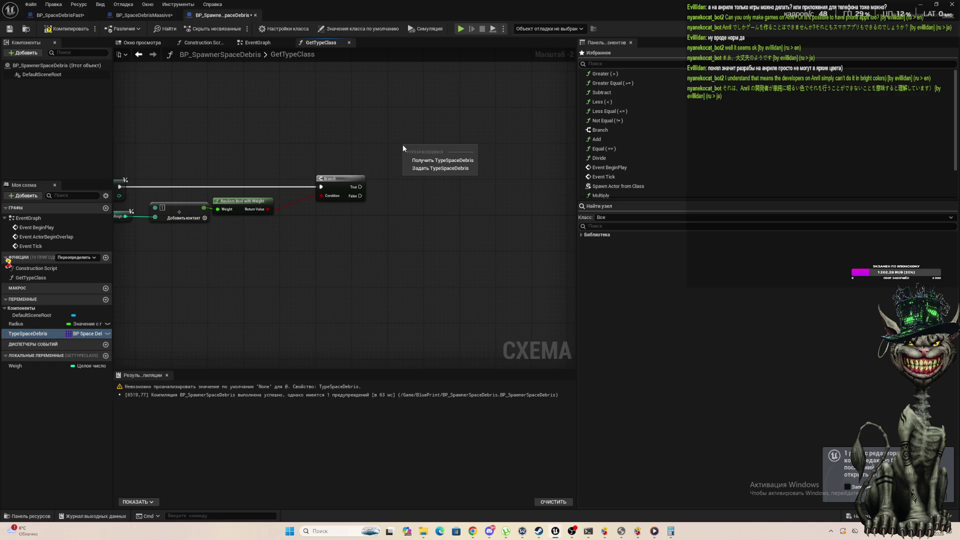
pyautogui.click(459, 161)
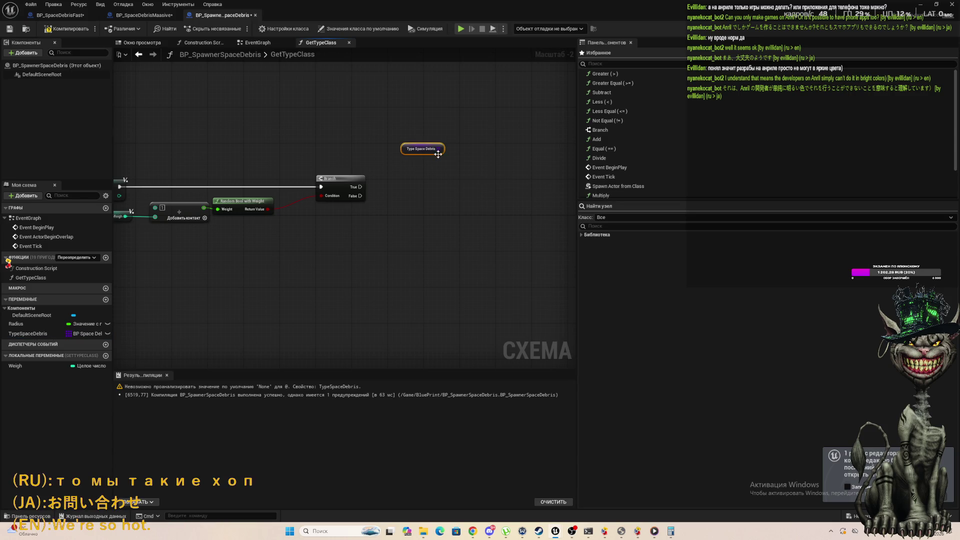
pyautogui.moveTo(442, 149); pyautogui.dragTo(466, 156)
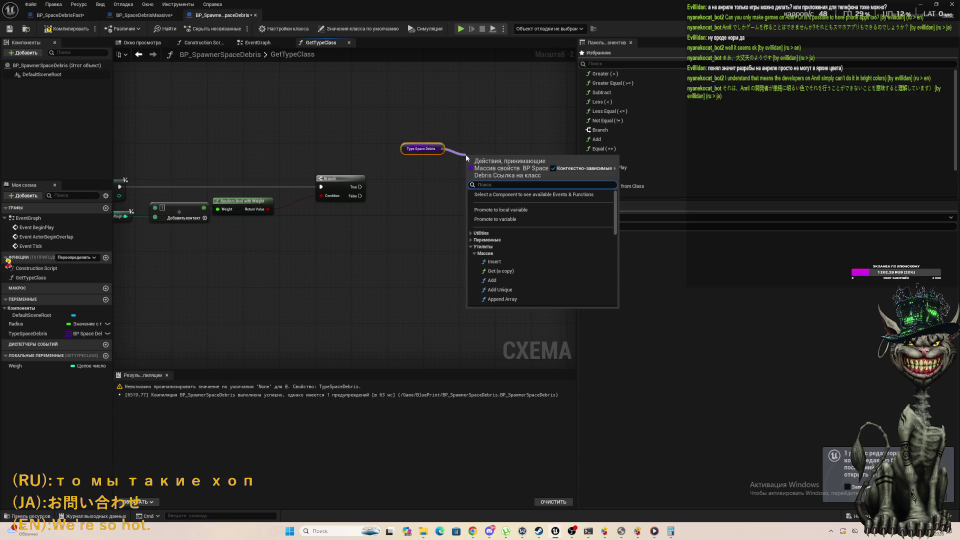
pyautogui.write('po')
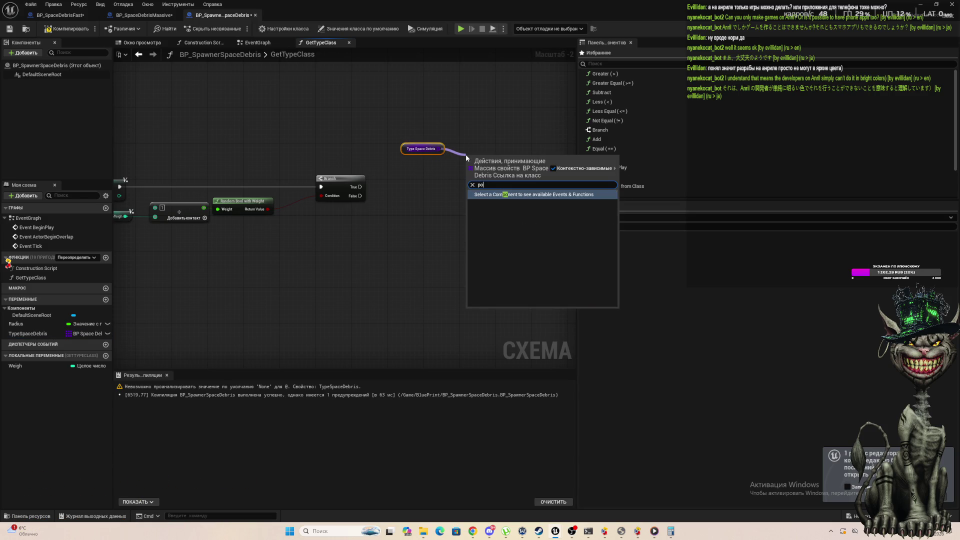
pyautogui.press('BackSpace')
pyautogui.press('BackSpace')
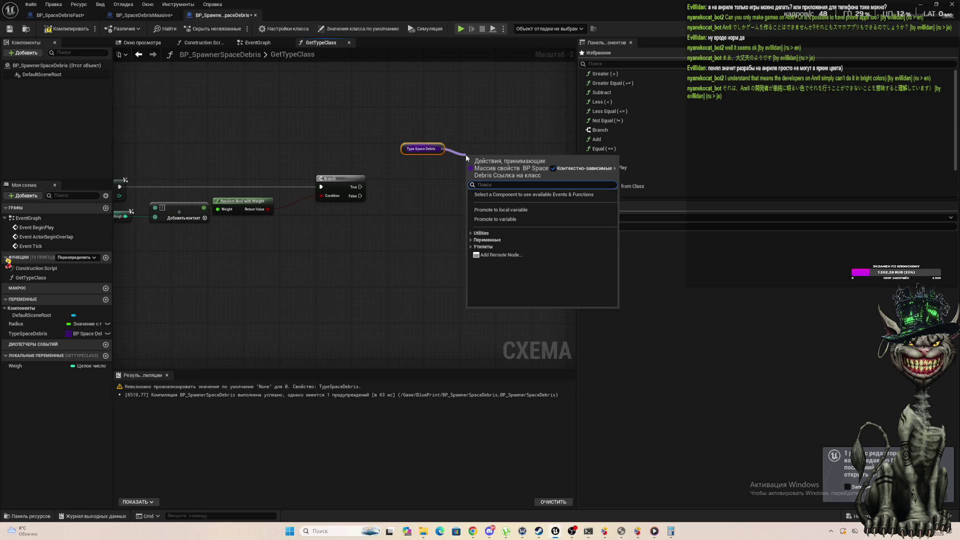
pyautogui.write('fwe')
pyautogui.press('BackSpace')
pyautogui.press('BackSpace')
pyautogui.press('BackSpace')
pyautogui.write('get')
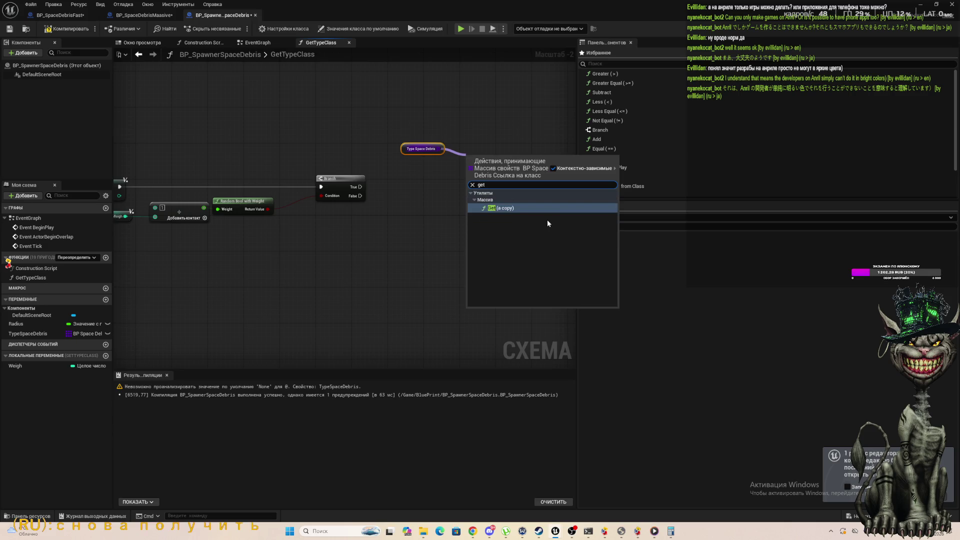
pyautogui.click(506, 208)
pyautogui.moveTo(481, 162)
pyautogui.mouseDown()
pyautogui.moveTo(476, 140)
pyautogui.moveTo(444, 153)
pyautogui.moveTo(449, 193)
pyautogui.mouseUp()
# Add a Length node for the array and a Subtract node fed by its length.
pyautogui.write('l')
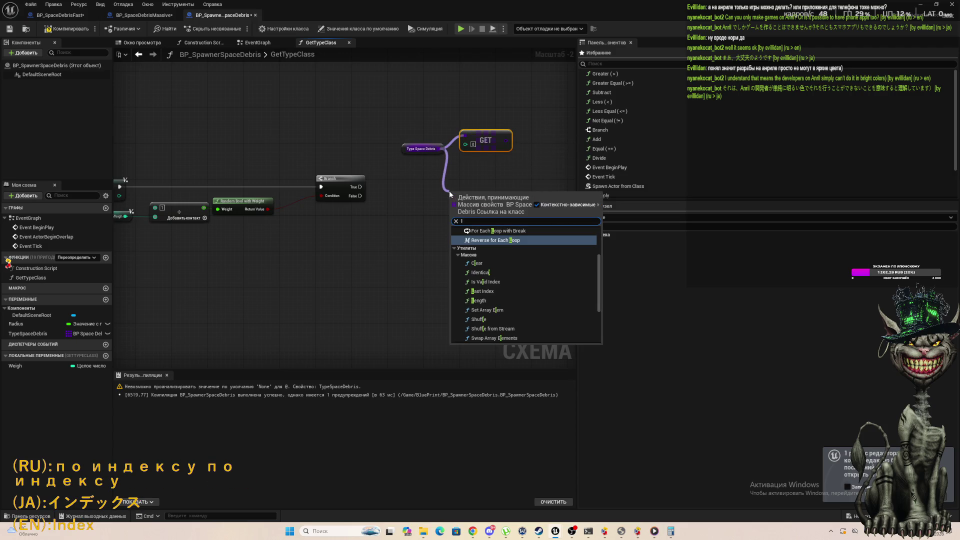
pyautogui.write('en')
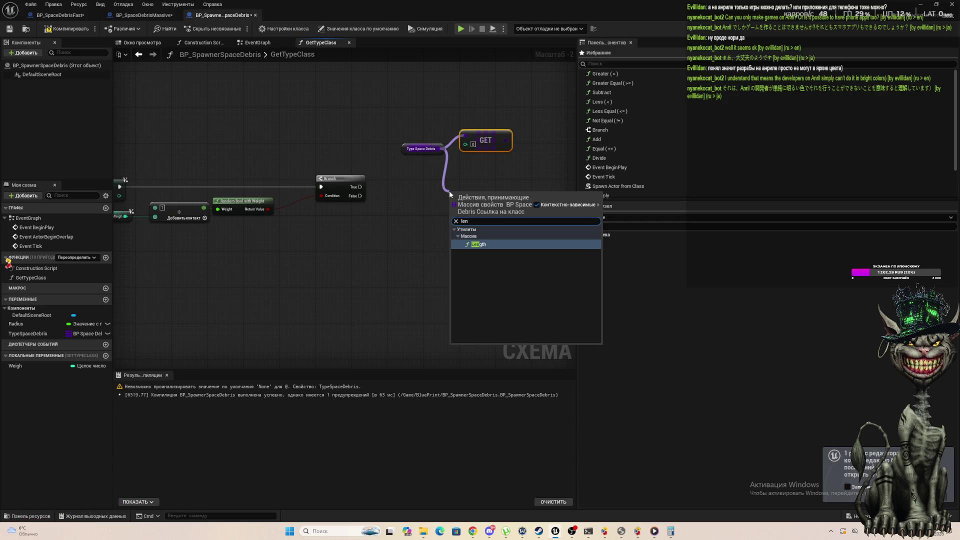
pyautogui.press('Return')
pyautogui.moveTo(503, 199); pyautogui.dragTo(531, 200)
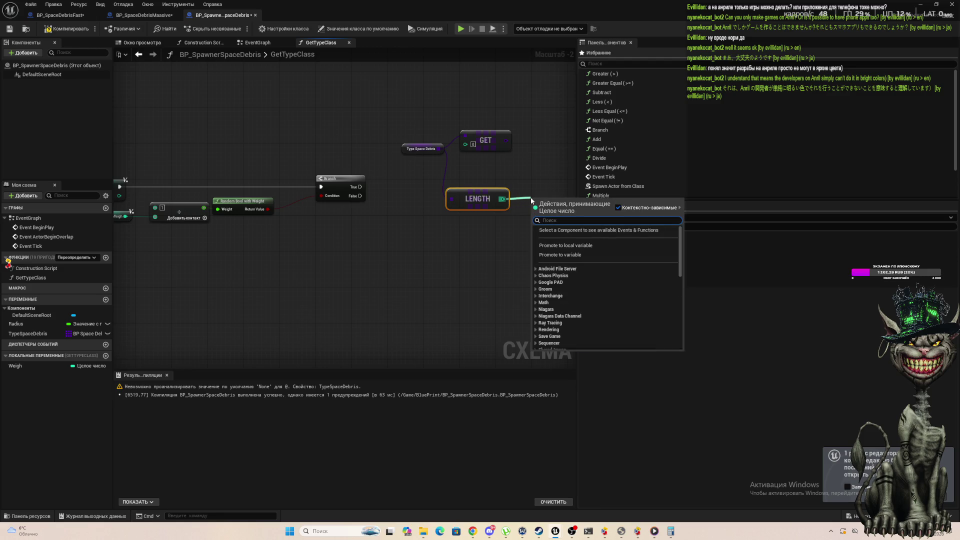
pyautogui.write('-')
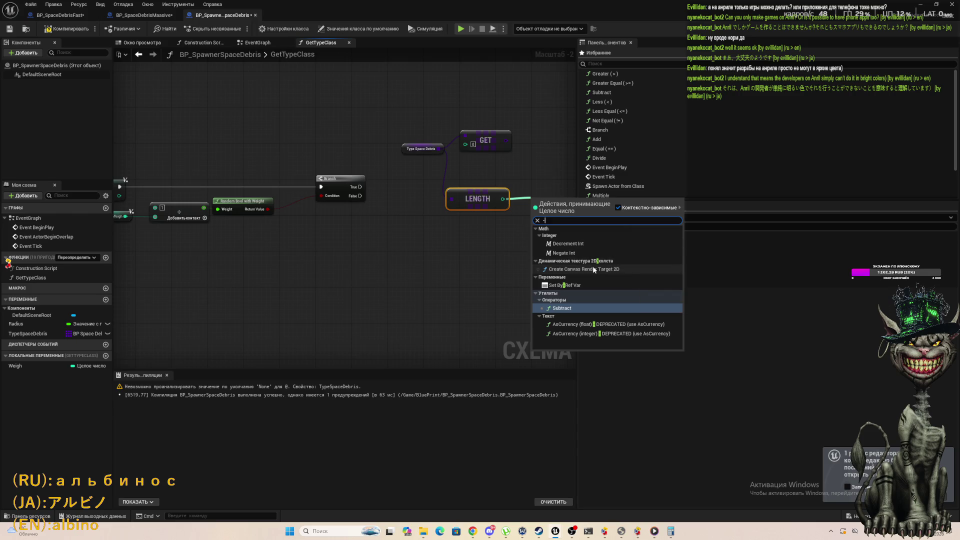
pyautogui.click(556, 309)
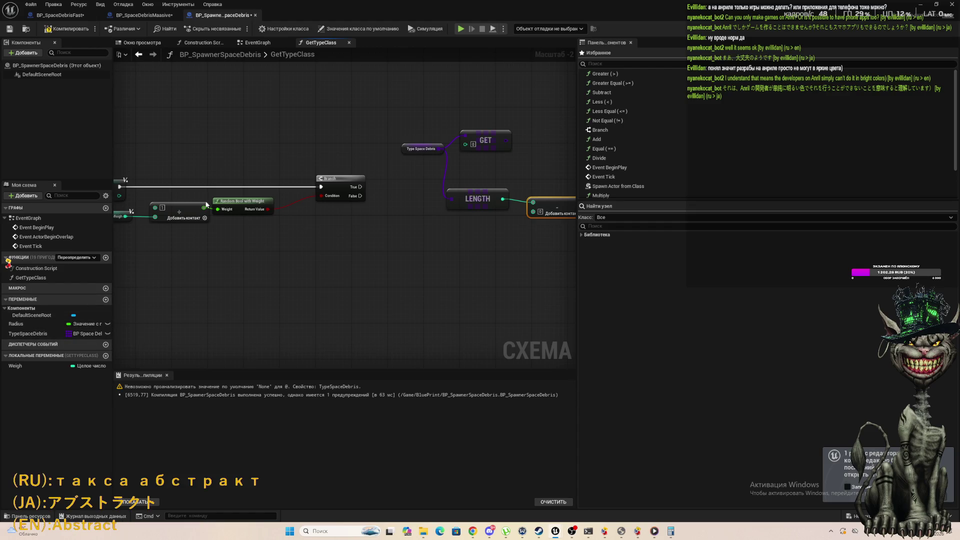
# Paste a copy of the Weigh getter beside the new array nodes.
pyautogui.scroll(-2, 180, 252)
pyautogui.scroll(3, 123, 216)
pyautogui.scroll(-2, 122, 216)
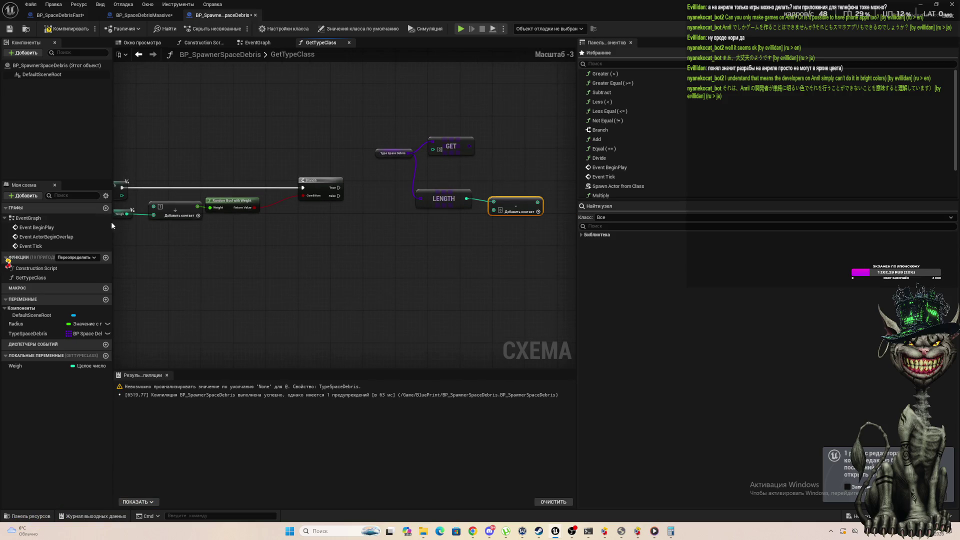
pyautogui.rightClick(123, 216)
pyautogui.click(179, 158)
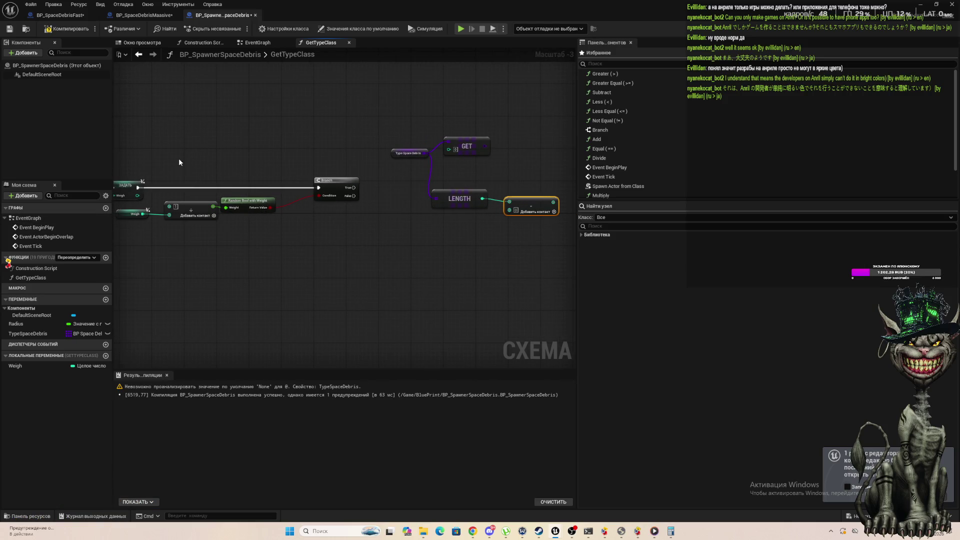
pyautogui.click(127, 252)
pyautogui.moveTo(127, 256); pyautogui.dragTo(166, 255)
pyautogui.click(166, 210)
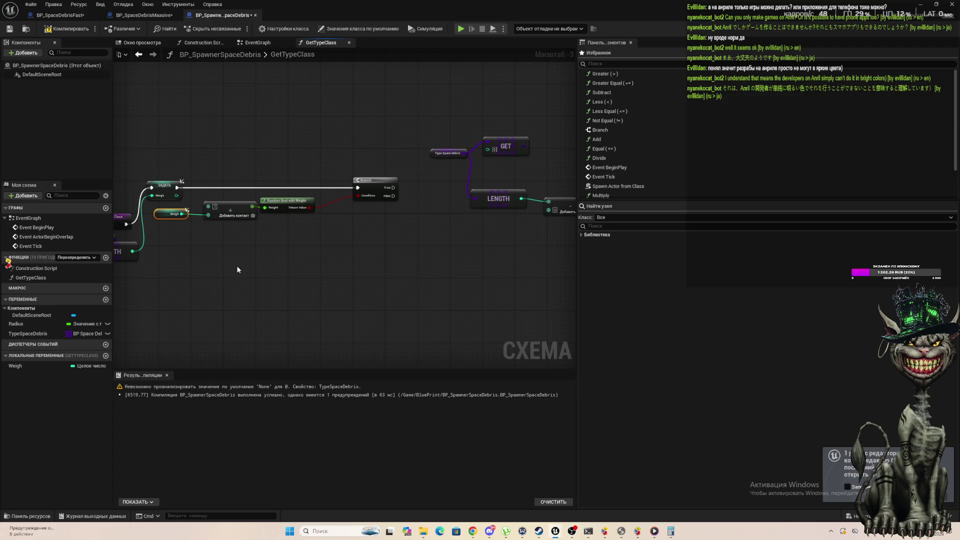
pyautogui.scroll(1, 566, 215)
pyautogui.moveTo(566, 214)
pyautogui.mouseDown()
pyautogui.moveTo(341, 249)
pyautogui.moveTo(386, 268)
pyautogui.moveTo(325, 248)
pyautogui.moveTo(368, 242)
pyautogui.moveTo(253, 177)
pyautogui.moveTo(445, 188)
pyautogui.moveTo(399, 213)
pyautogui.mouseUp()
pyautogui.hotkey('ctrl', 'v')
# Line up Length, Subtract and Type Space Debris in a row, with Weigh beside the subtraction.
pyautogui.moveTo(251, 231); pyautogui.dragTo(270, 202)
pyautogui.moveTo(206, 187); pyautogui.dragTo(208, 190)
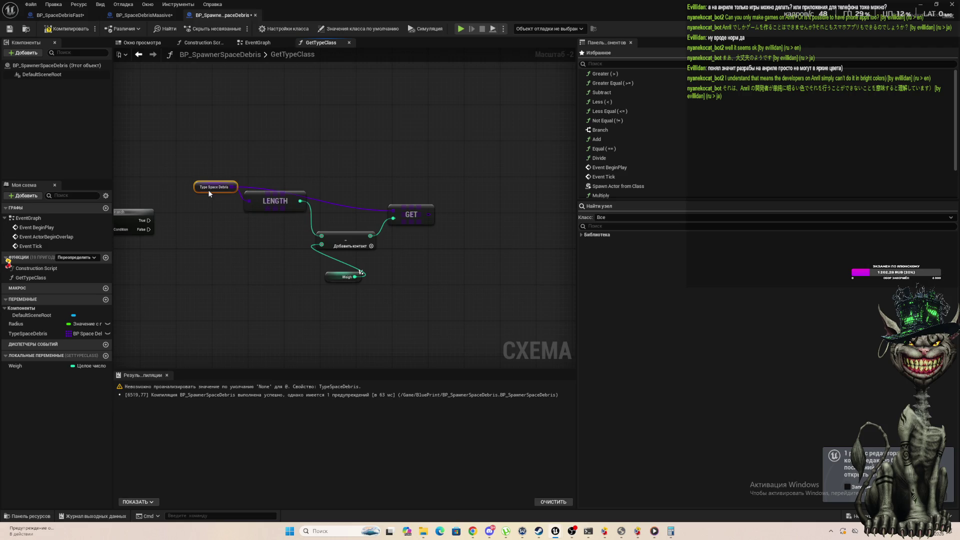
pyautogui.moveTo(359, 237); pyautogui.dragTo(354, 209)
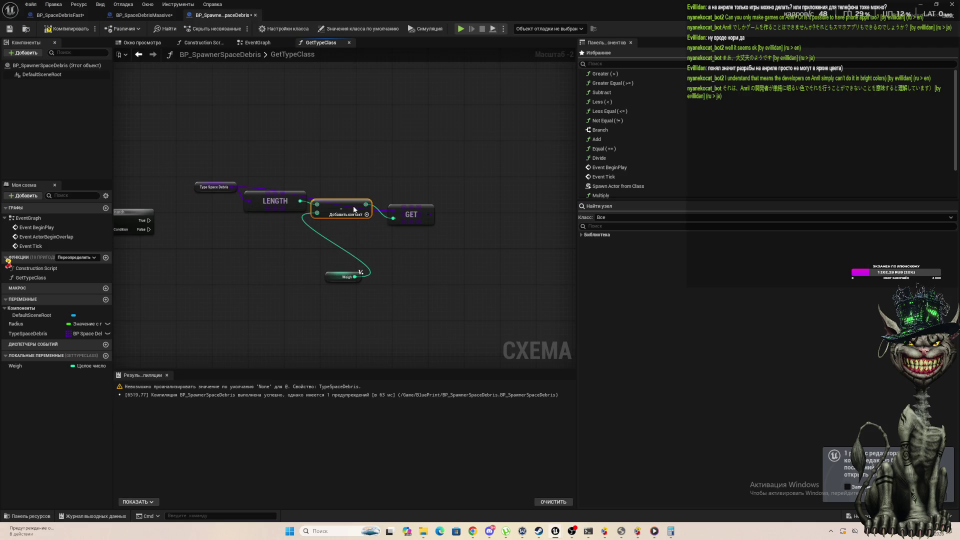
pyautogui.moveTo(334, 281)
pyautogui.mouseDown()
pyautogui.moveTo(296, 270)
pyautogui.moveTo(244, 235)
pyautogui.moveTo(256, 215)
pyautogui.moveTo(263, 224)
pyautogui.mouseUp()
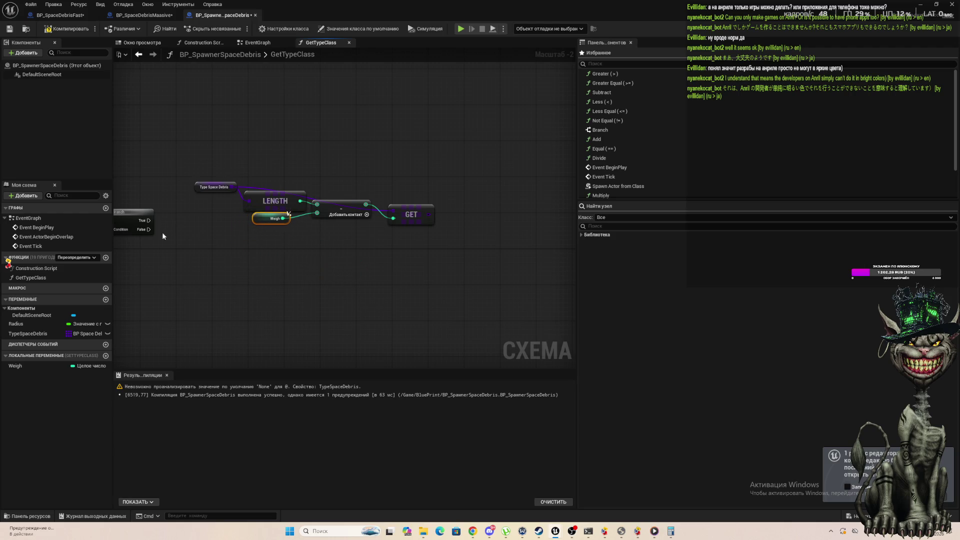
# Add a Decrement Int on the Branch False path, fed by Weigh and looping back into the Branch.
pyautogui.scroll(2, 158, 124)
pyautogui.moveTo(202, 238)
pyautogui.mouseDown()
pyautogui.moveTo(158, 124)
pyautogui.moveTo(251, 194)
pyautogui.mouseUp()
pyautogui.write('--')
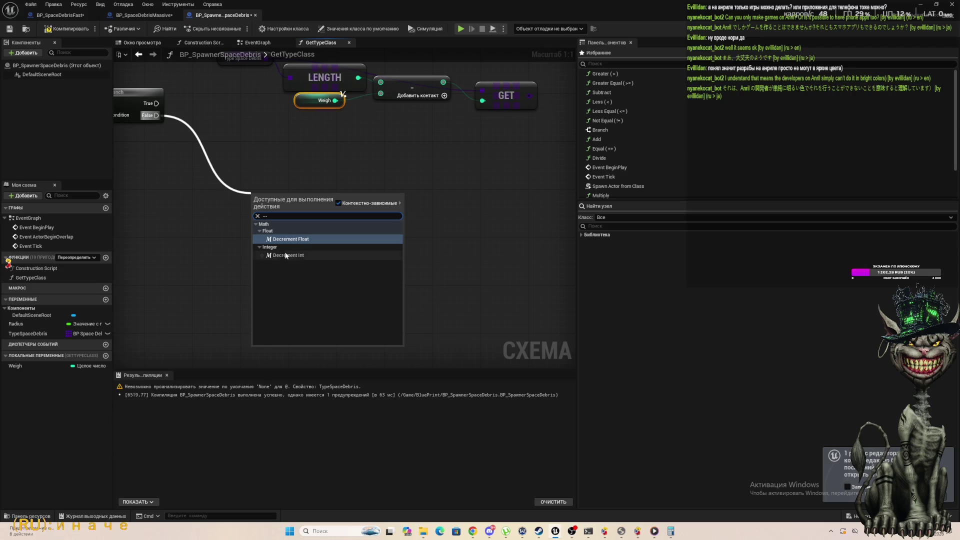
pyautogui.click(296, 255)
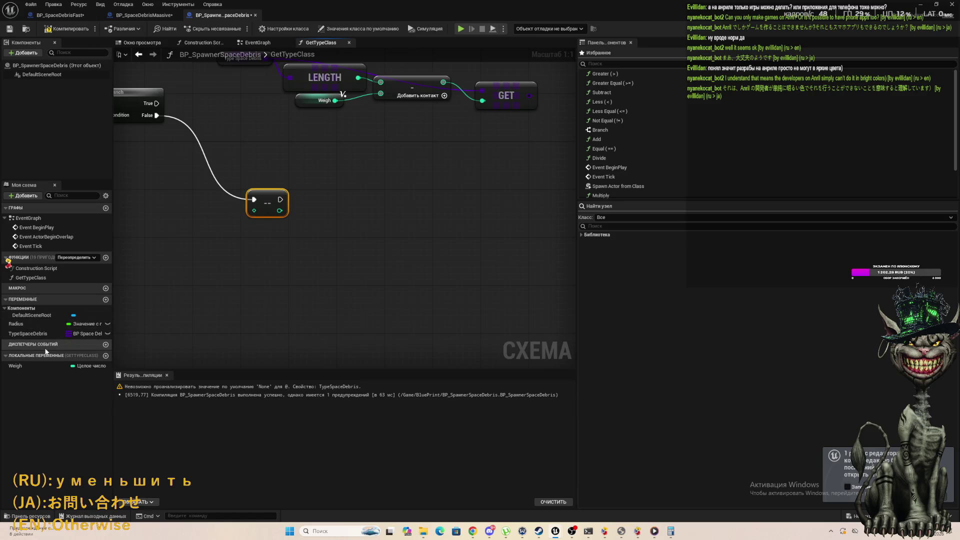
pyautogui.moveTo(15, 366)
pyautogui.mouseDown()
pyautogui.moveTo(261, 223)
pyautogui.moveTo(254, 210)
pyautogui.moveTo(367, 136)
pyautogui.mouseUp()
pyautogui.scroll(-3, 254, 210)
pyautogui.click(352, 266)
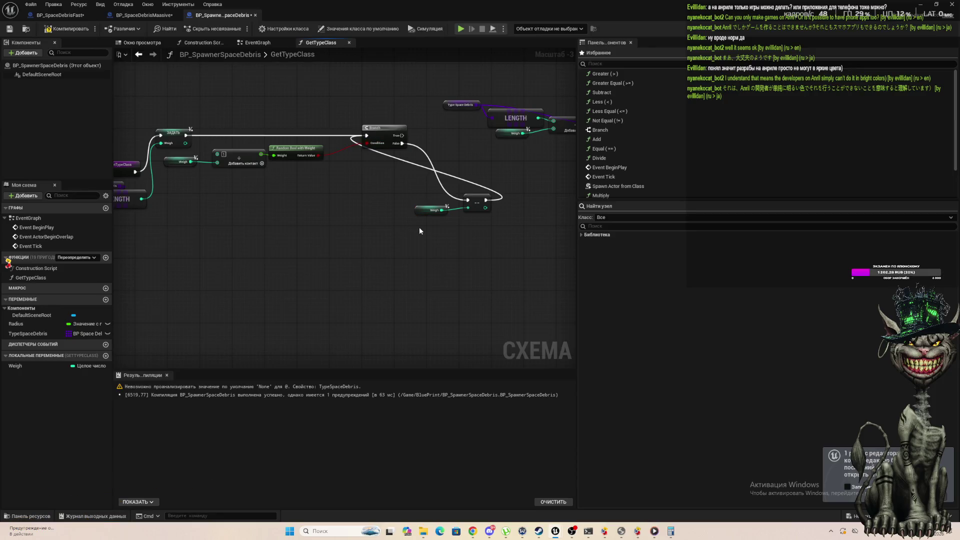
pyautogui.moveTo(484, 205)
pyautogui.mouseDown()
pyautogui.moveTo(406, 201)
pyautogui.moveTo(463, 190)
pyautogui.moveTo(436, 103)
pyautogui.moveTo(390, 66)
pyautogui.moveTo(413, 153)
pyautogui.moveTo(443, 194)
pyautogui.moveTo(402, 196)
pyautogui.moveTo(406, 180)
pyautogui.moveTo(461, 185)
pyautogui.moveTo(410, 200)
pyautogui.mouseUp()
# Nudge the Weigh getter next to the decrement node, leaving the Branch True output unconnected.
pyautogui.click(423, 208)
pyautogui.moveTo(376, 167)
pyautogui.mouseDown()
pyautogui.moveTo(390, 198)
pyautogui.moveTo(437, 230)
pyautogui.mouseUp()
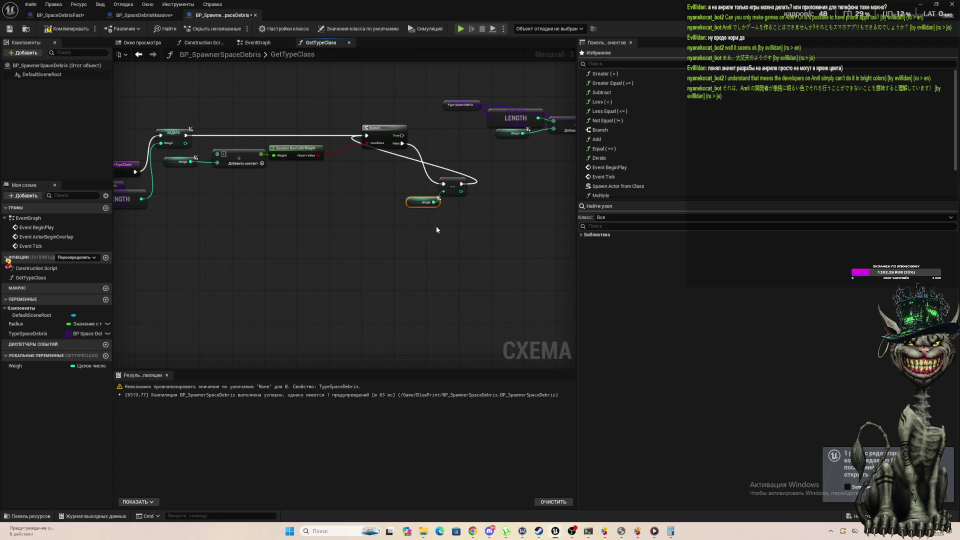
pyautogui.press('Left')
pyautogui.press('Left')
pyautogui.press('Left')
pyautogui.press('Up')
pyautogui.press('Up')
pyautogui.press('Up')
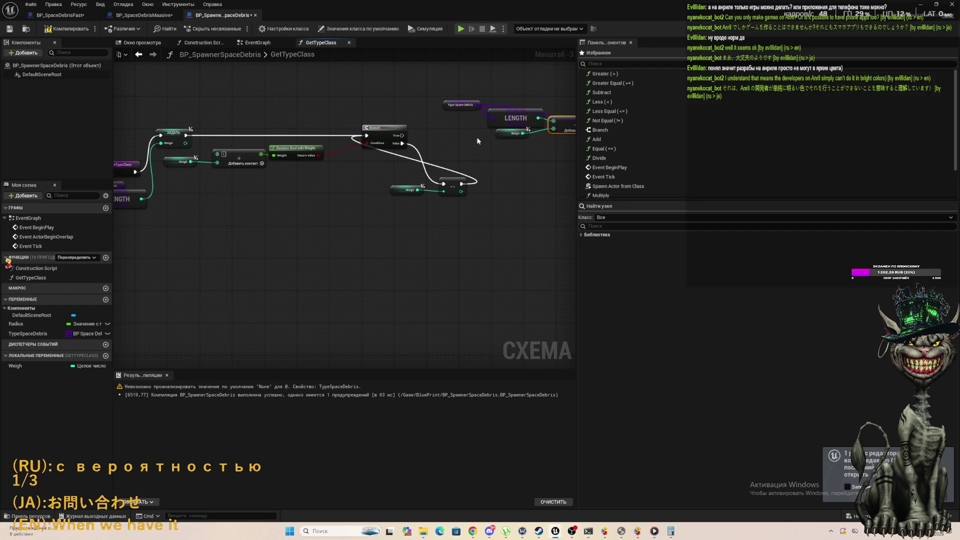
pyautogui.moveTo(403, 135); pyautogui.dragTo(459, 136)
pyautogui.click(334, 259)
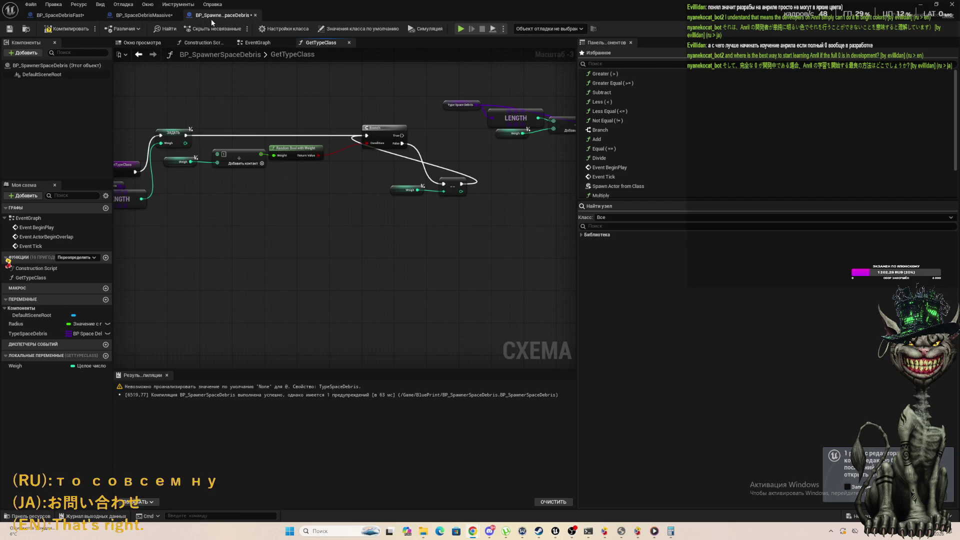
# Close the Blueprint editor window to go back to the level editor.
pyautogui.click(920, 4)
# Select the Sphere, cycle through rotate, scale and move gizmos, and orbit to face the Americas.
pyautogui.click(114, 124)
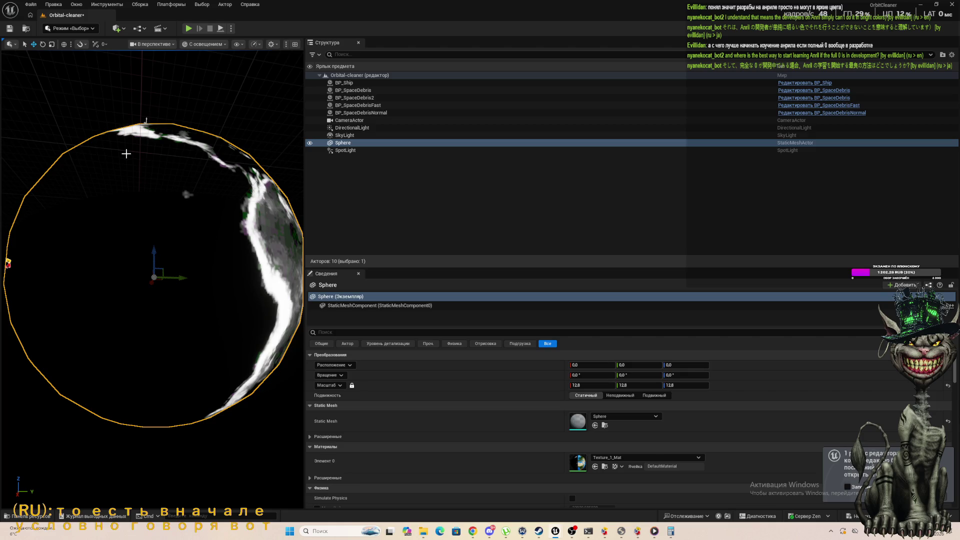
pyautogui.press('e')
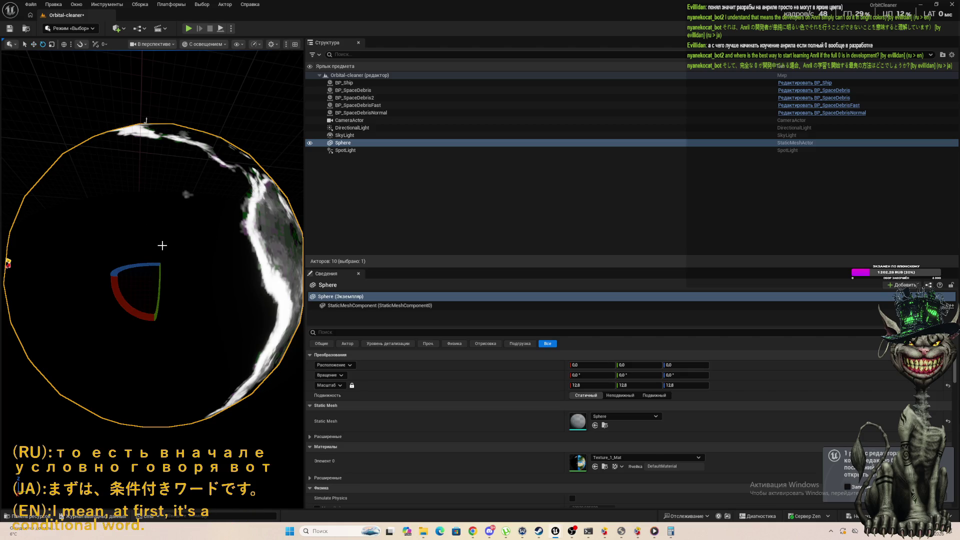
pyautogui.press('r')
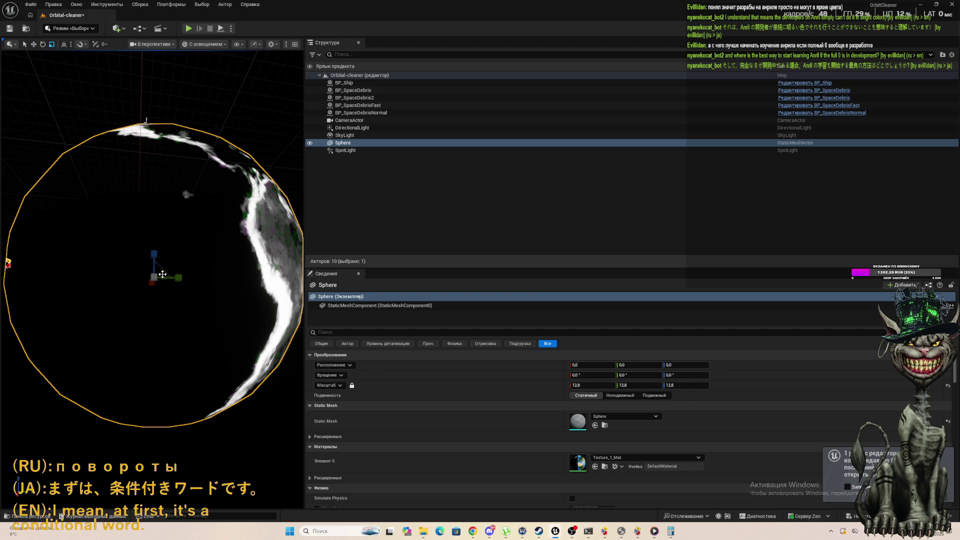
pyautogui.press('w')
pyautogui.scroll(-5, 163, 274)
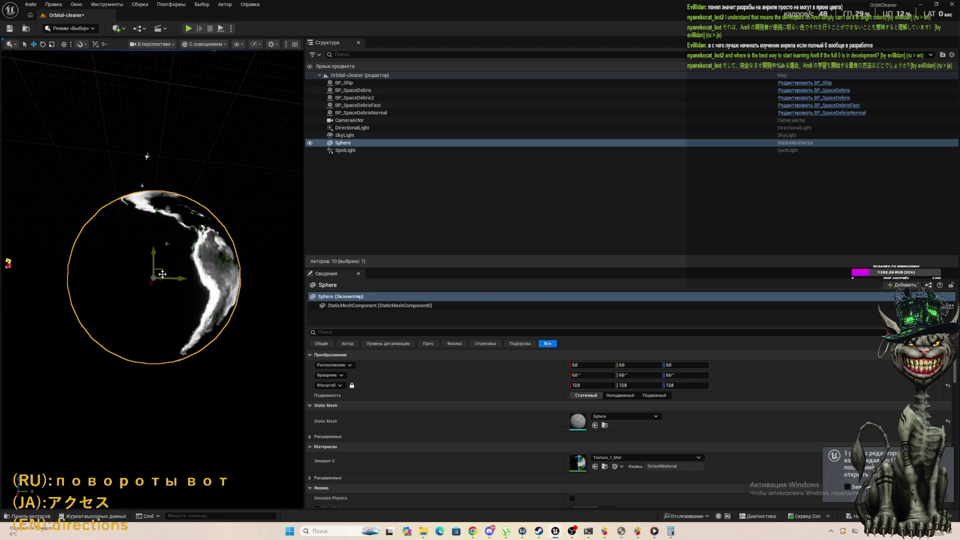
pyautogui.moveTo(163, 274); pyautogui.dragTo(163, 274)
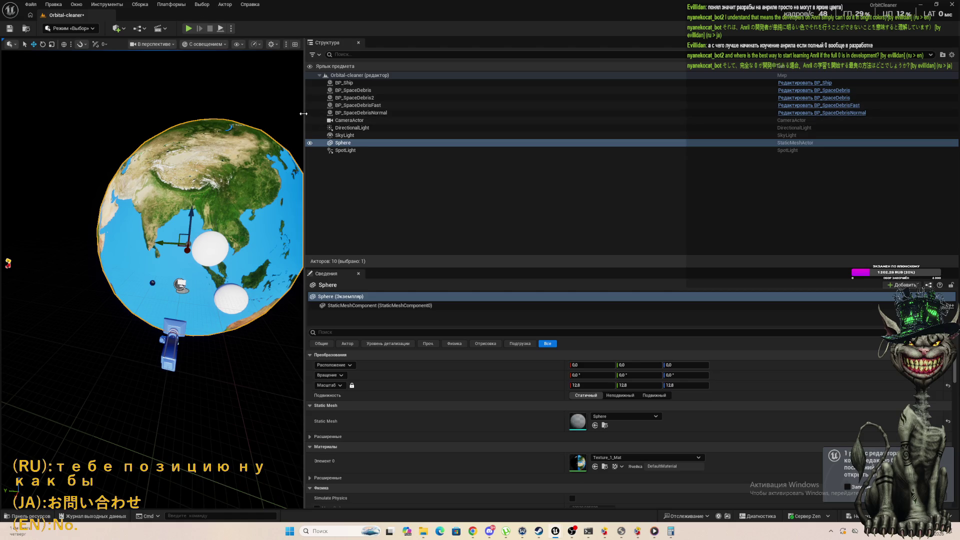
# Drag the viewport splitter right to widen the viewport, then play the level in the editor.
pyautogui.moveTo(305, 115); pyautogui.dragTo(359, 114)
pyautogui.moveTo(424, 114); pyautogui.dragTo(487, 118)
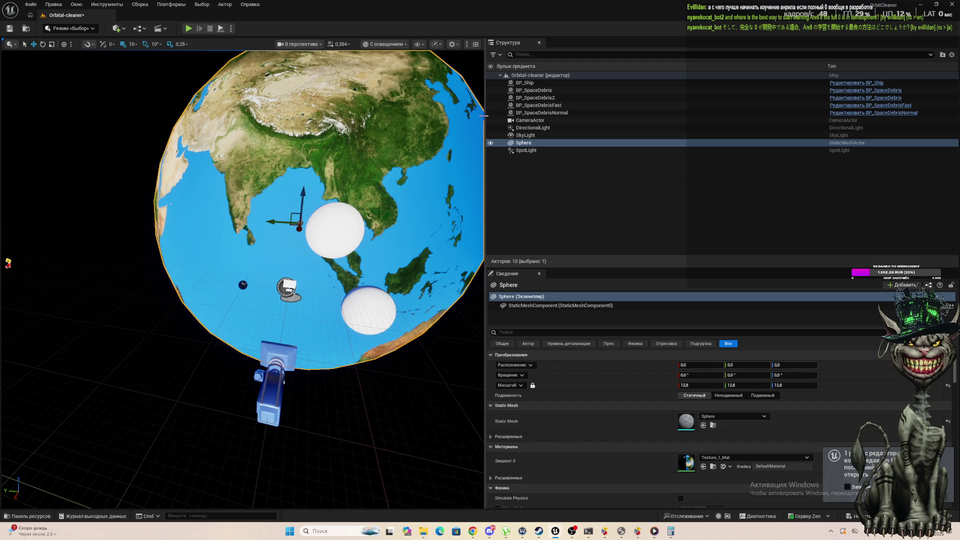
pyautogui.click(189, 28)
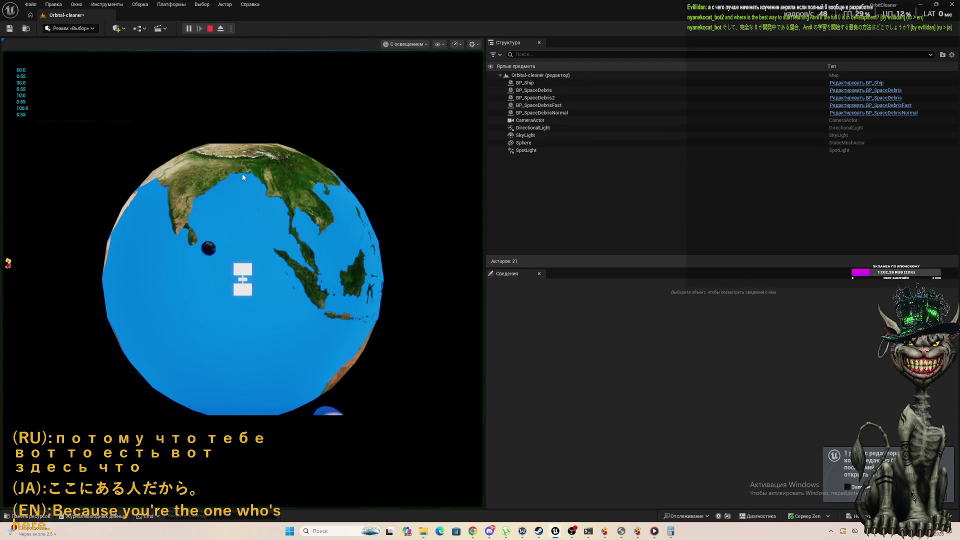
pyautogui.click(242, 173)
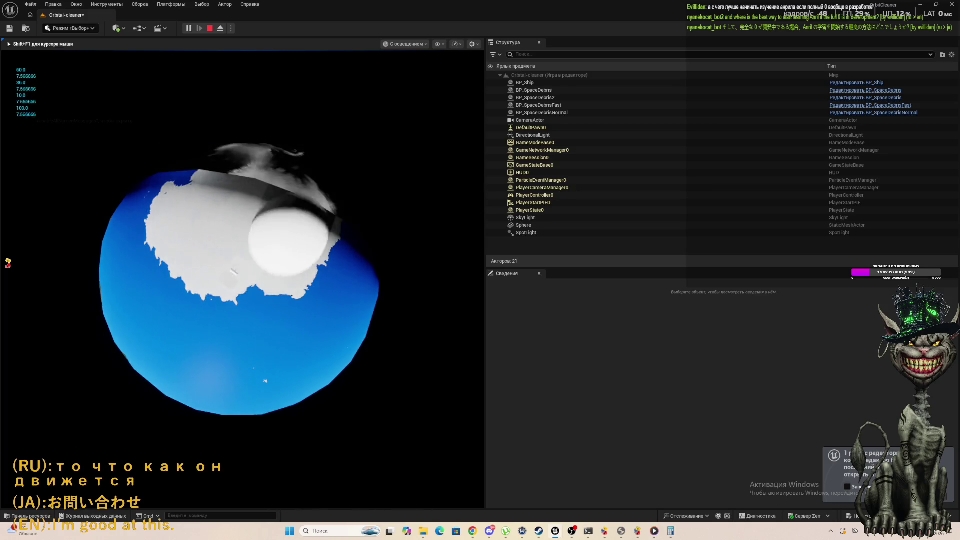
pyautogui.press('Escape')
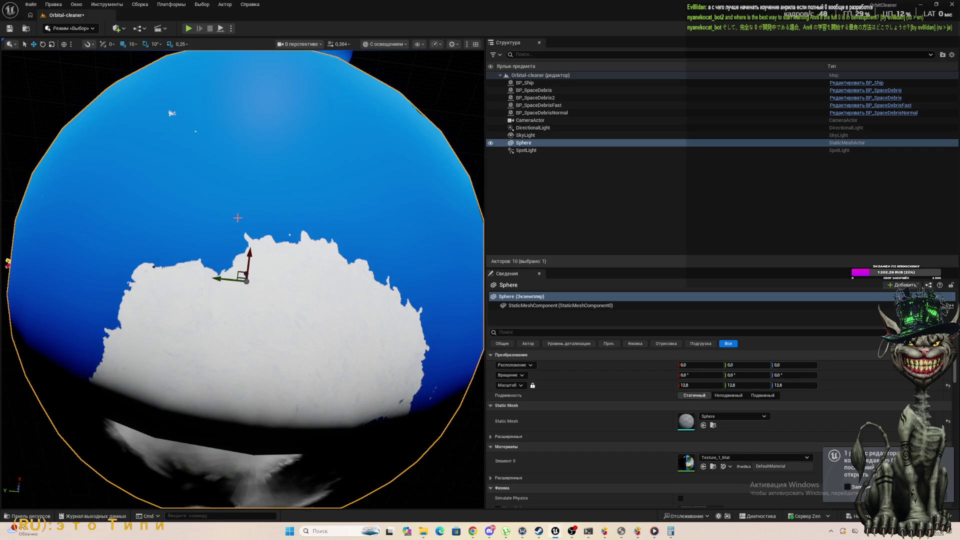
pyautogui.press('f')
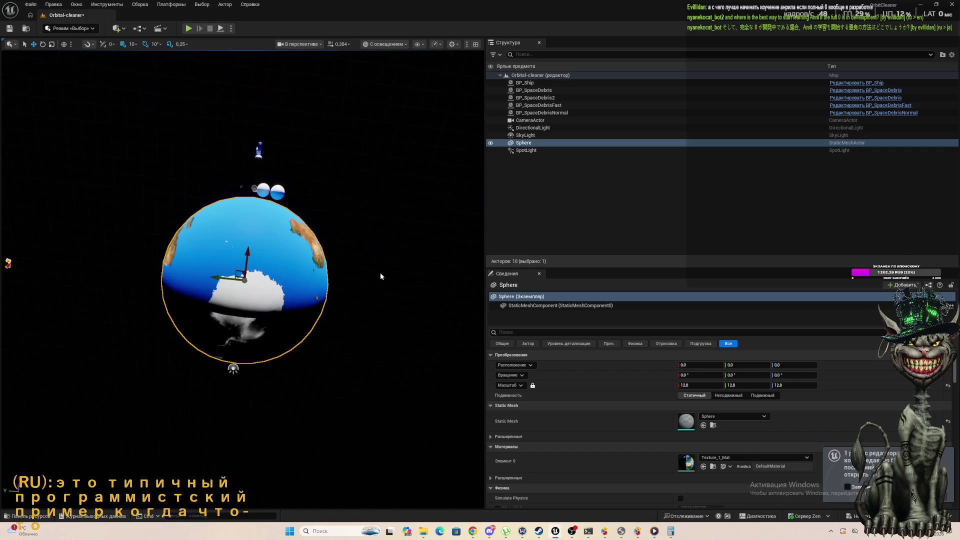
pyautogui.moveTo(240, 280)
pyautogui.mouseDown()
pyautogui.moveTo(210, 310)
pyautogui.moveTo(225, 370)
pyautogui.moveTo(170, 346)
pyautogui.moveTo(155, 325)
pyautogui.moveTo(200, 295)
pyautogui.mouseUp()
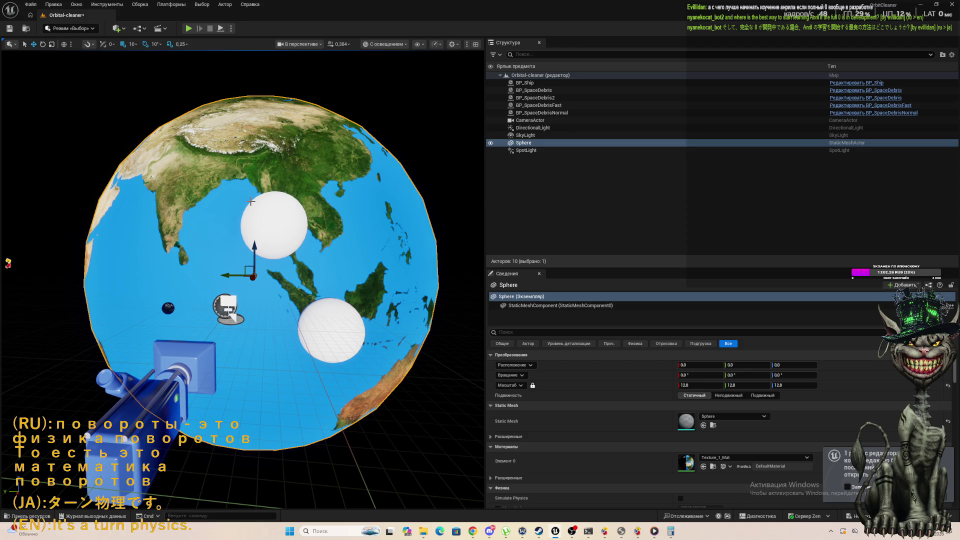
pyautogui.scroll(-3, 8, 263)
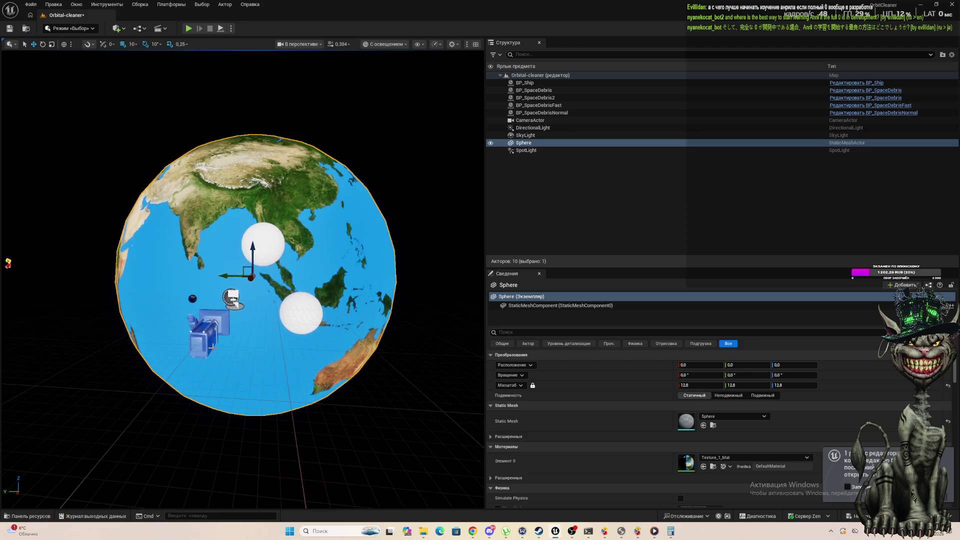
pyautogui.scroll(-2, 8, 263)
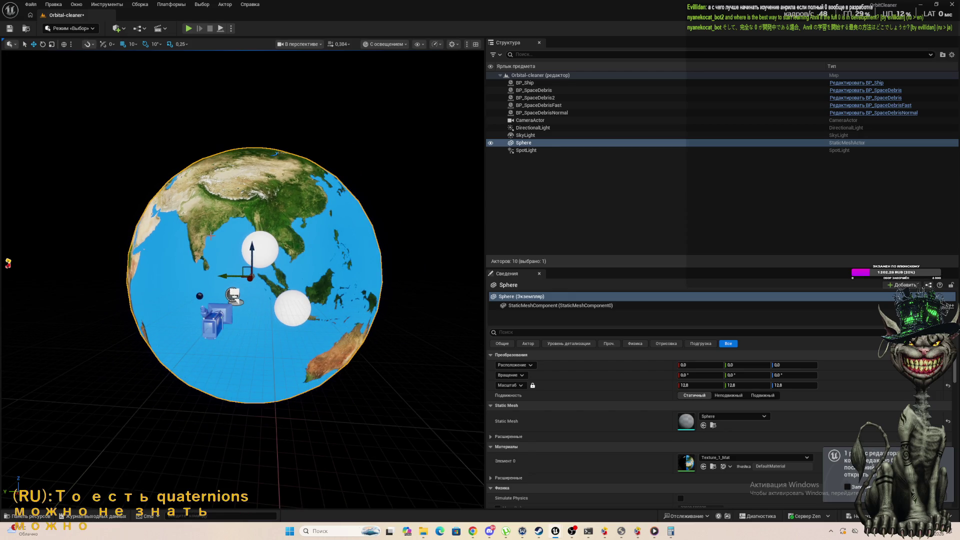
pyautogui.scroll(3, 8, 263)
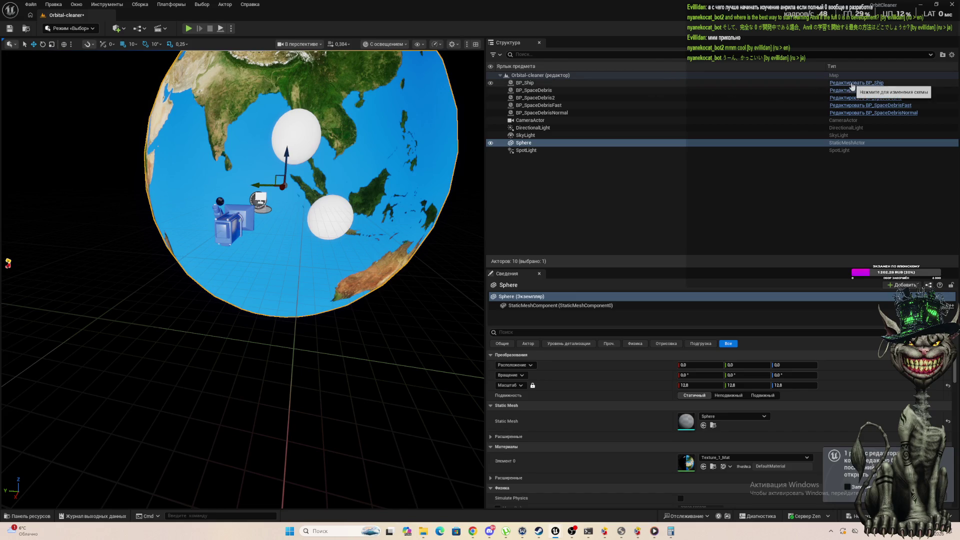
# Open BP_Ship's EventGraph and frame the Rotate Vector Around Axis and Destroy Actor nodes.
pyautogui.click(852, 83)
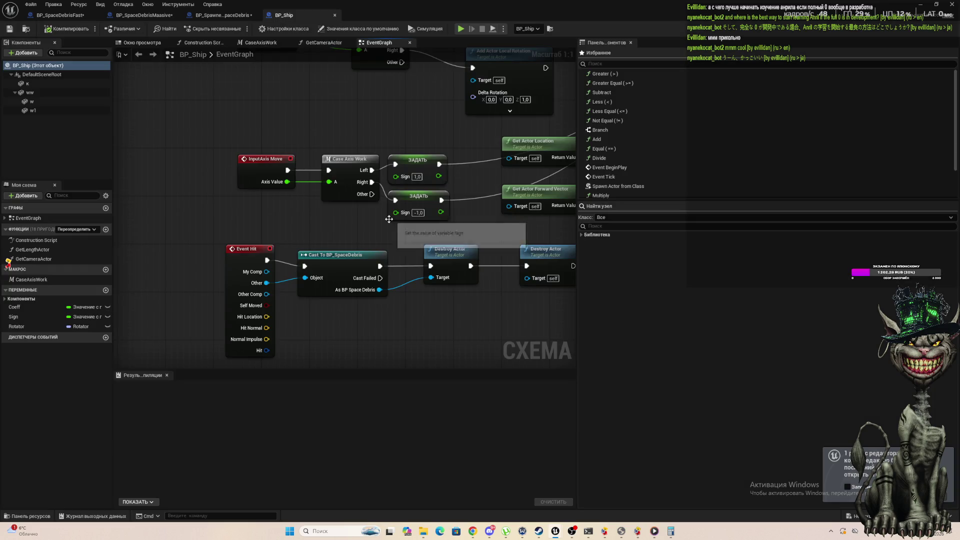
pyautogui.scroll(-5, 389, 219)
pyautogui.scroll(5, 500, 207)
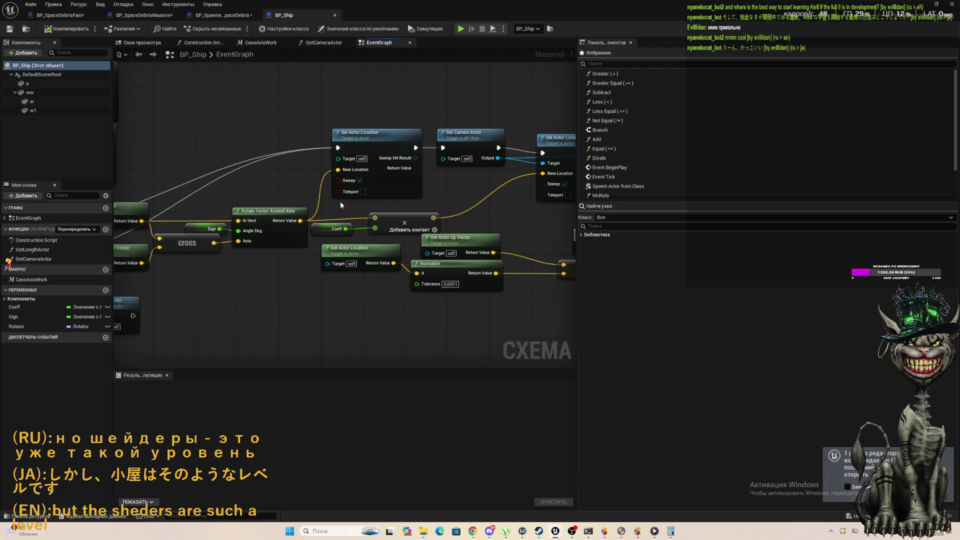
pyautogui.moveTo(278, 304)
pyautogui.mouseDown()
pyautogui.moveTo(409, 282)
pyautogui.moveTo(395, 266)
pyautogui.mouseUp()
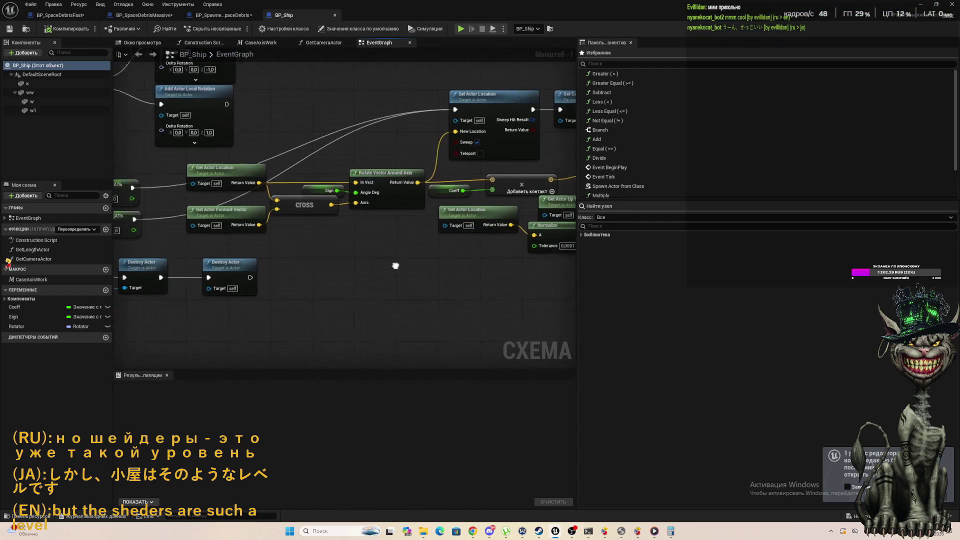
pyautogui.scroll(-5, 395, 265)
pyautogui.scroll(3, 144, 245)
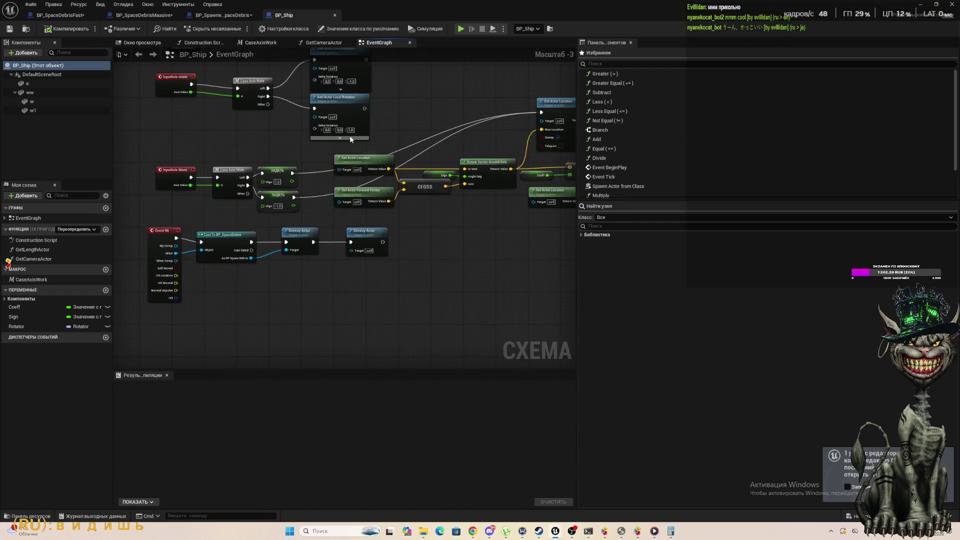
pyautogui.scroll(-3, 350, 139)
pyautogui.scroll(1, 350, 139)
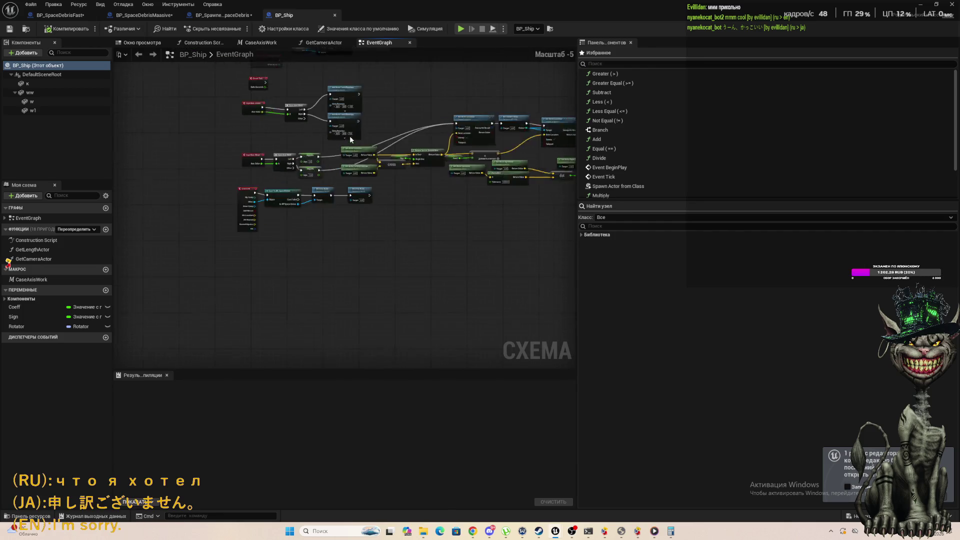
pyautogui.scroll(4, 350, 137)
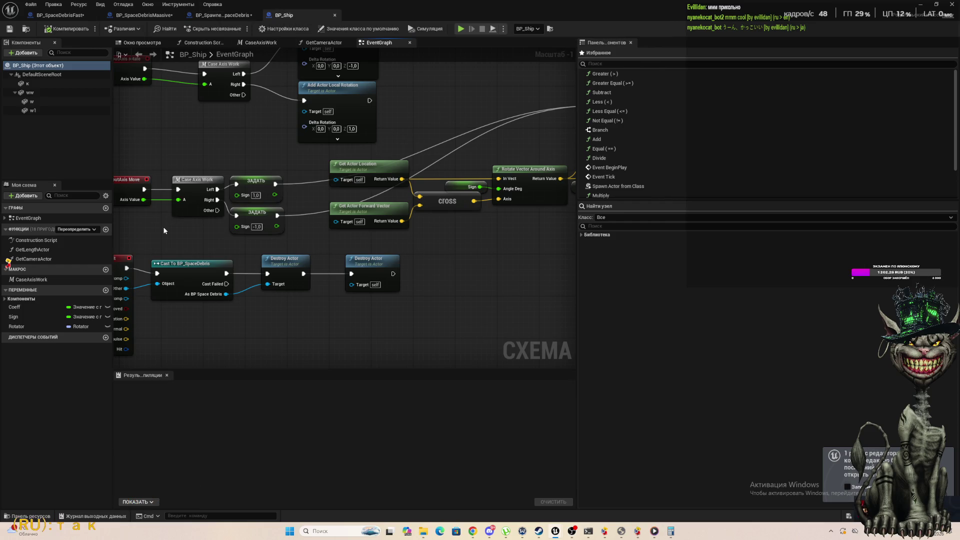
pyautogui.scroll(1, 399, 219)
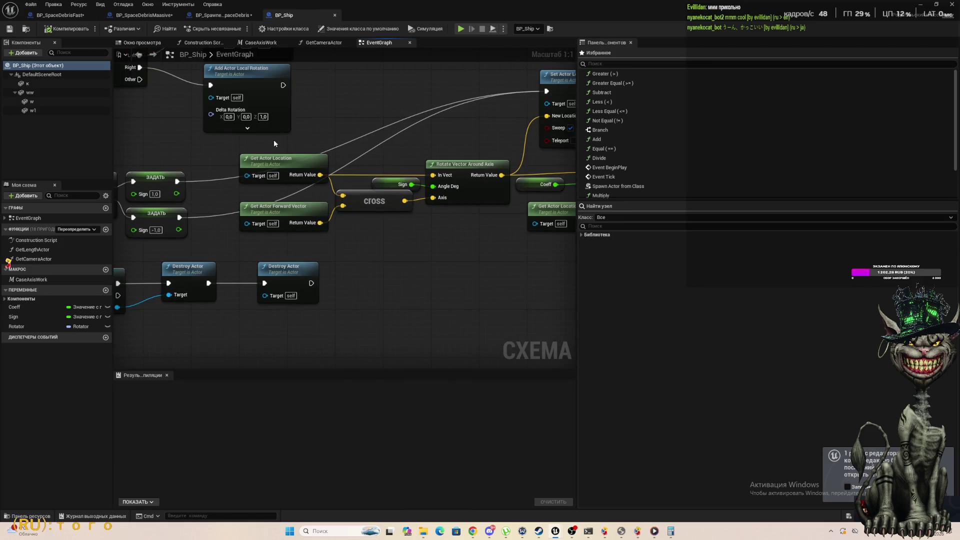
pyautogui.moveTo(274, 143); pyautogui.dragTo(365, 242)
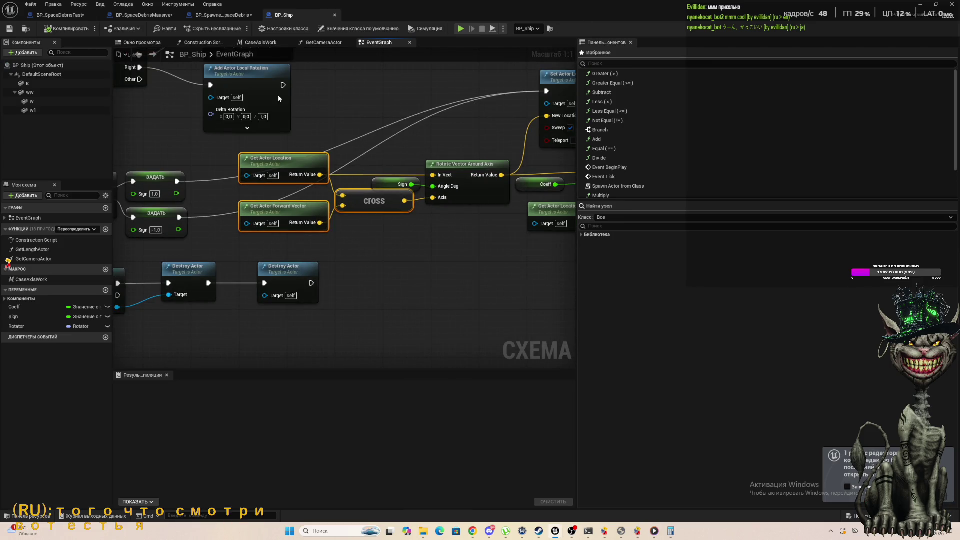
pyautogui.scroll(-4, 232, 181)
pyautogui.scroll(4, 250, 196)
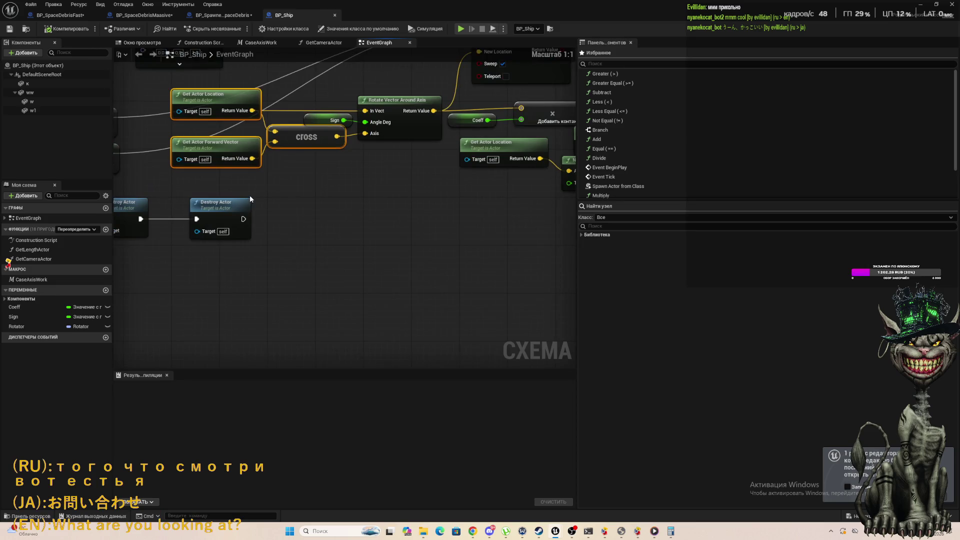
pyautogui.click(309, 184)
pyautogui.click(235, 100)
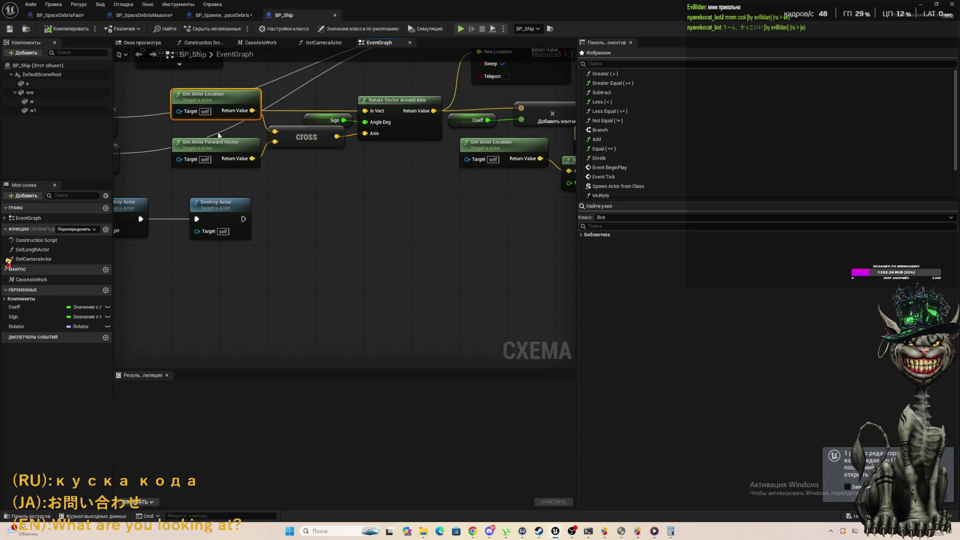
pyautogui.click(237, 147)
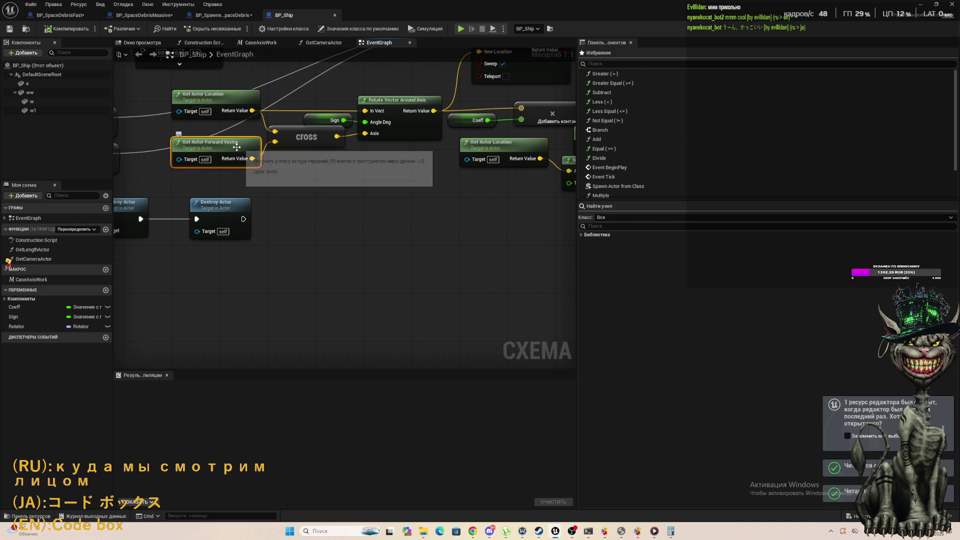
pyautogui.click(225, 102)
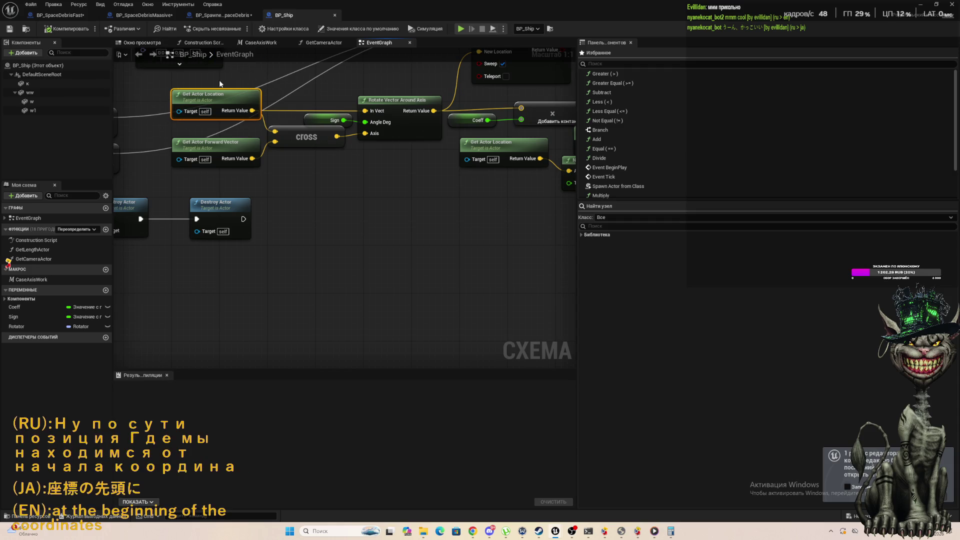
pyautogui.moveTo(219, 82)
pyautogui.mouseDown()
pyautogui.moveTo(293, 208)
pyautogui.moveTo(296, 142)
pyautogui.mouseUp()
pyautogui.click(296, 142)
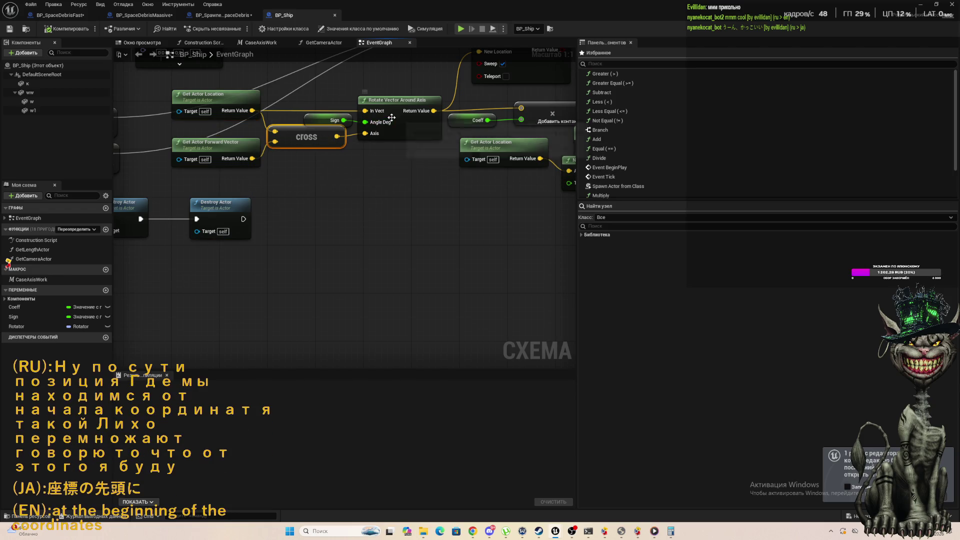
pyautogui.click(409, 105)
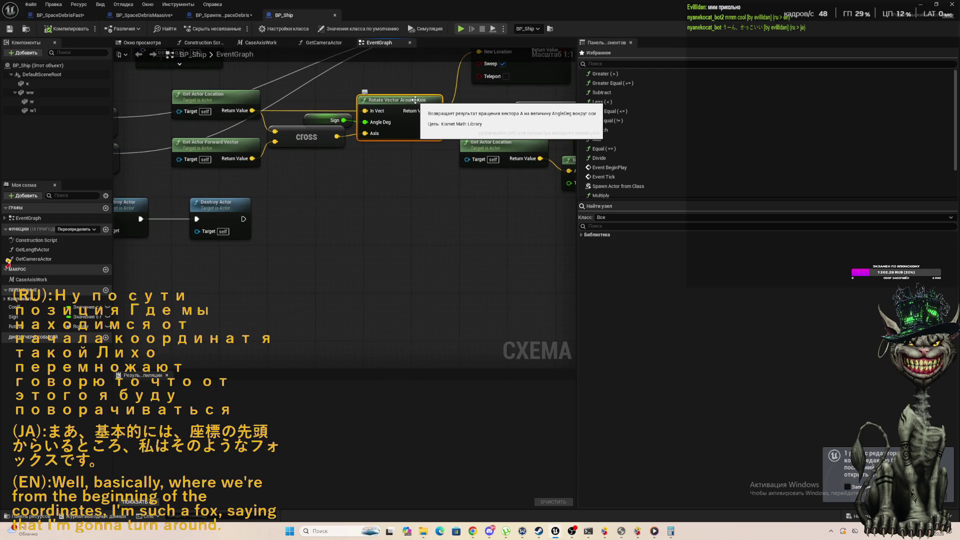
pyautogui.moveTo(310, 189); pyautogui.dragTo(200, 75)
pyautogui.scroll(-3, 349, 120)
pyautogui.scroll(3, 350, 119)
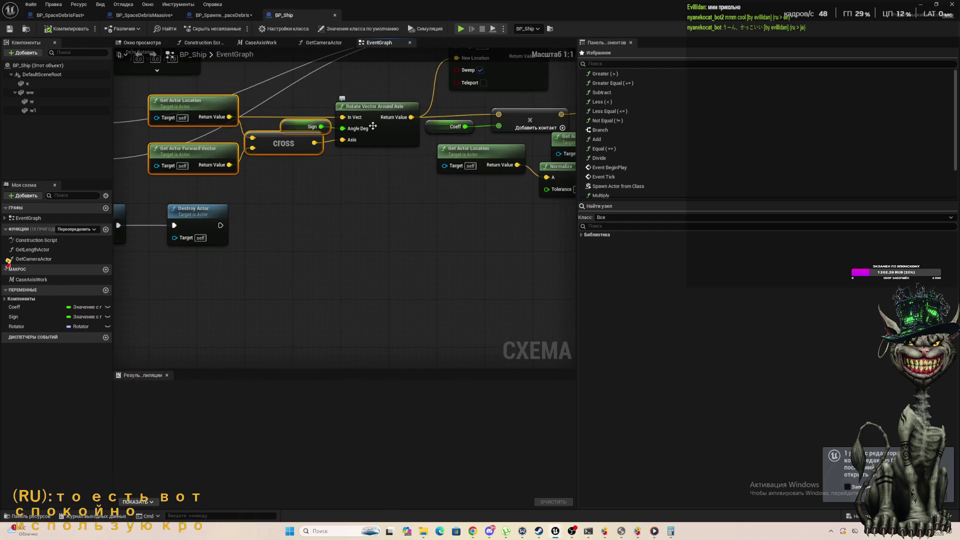
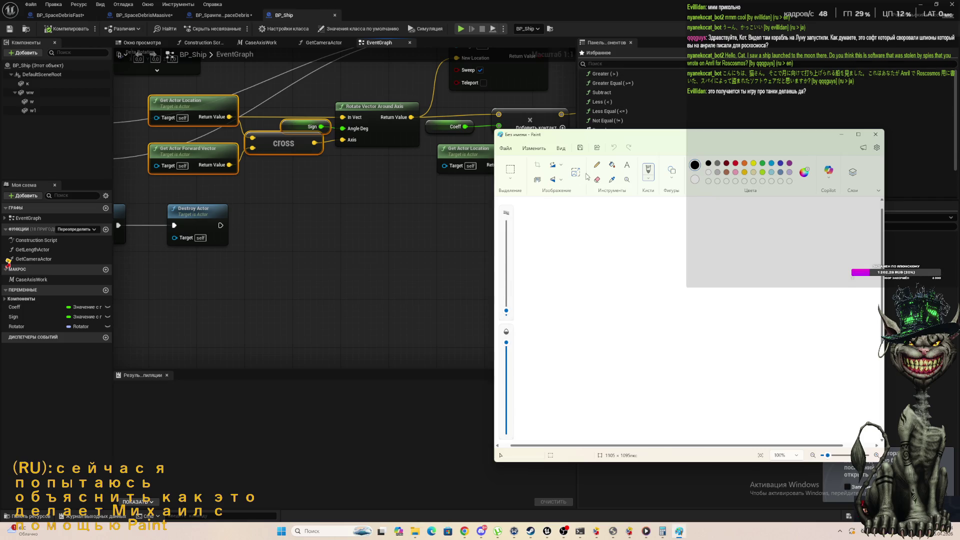
# Pencil-sketch an oval satellite with a centre dot, a small loop beside it, and a connecting line.
pyautogui.moveTo(600, 135)
pyautogui.mouseDown()
pyautogui.moveTo(600, 126)
pyautogui.moveTo(379, 71)
pyautogui.moveTo(349, 76)
pyautogui.moveTo(297, 143)
pyautogui.moveTo(288, 138)
pyautogui.mouseUp()
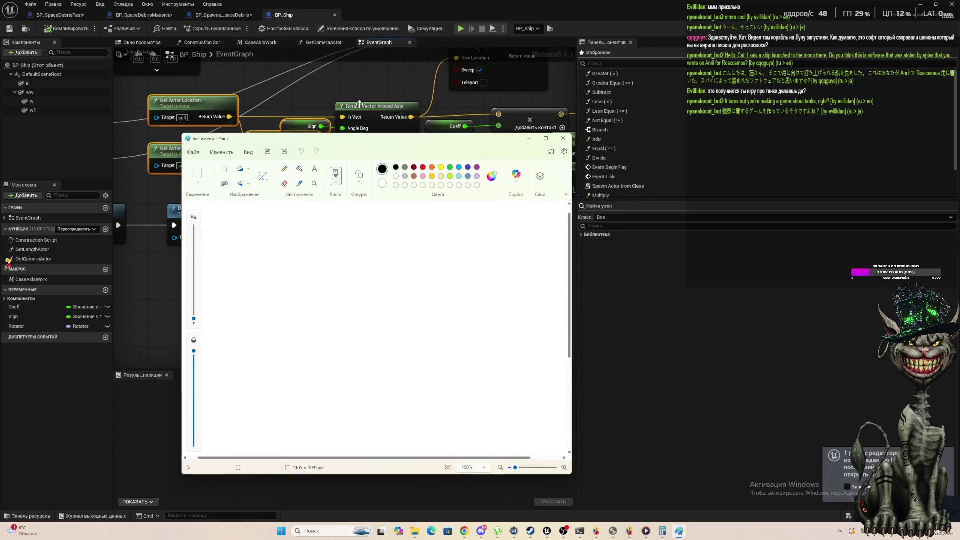
pyautogui.click(283, 169)
pyautogui.moveTo(291, 303); pyautogui.dragTo(289, 303)
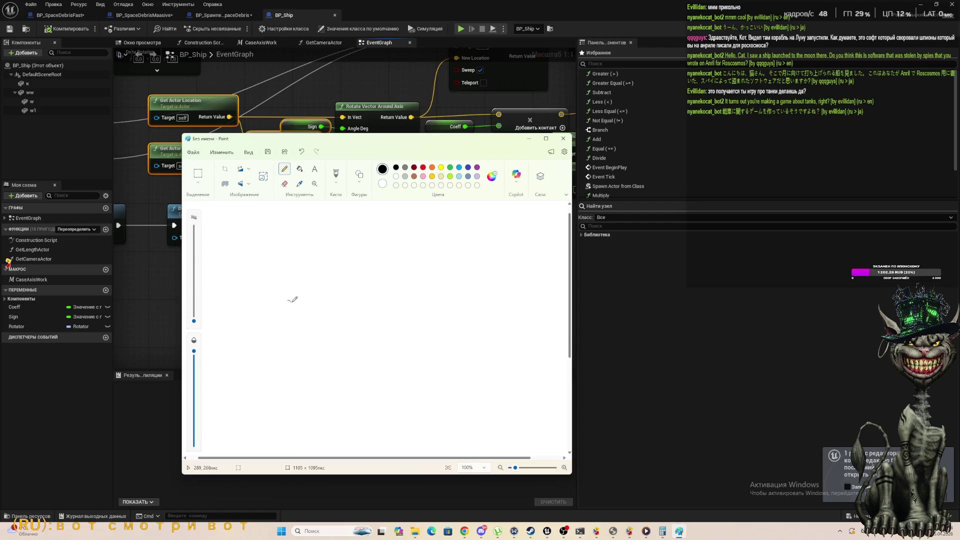
pyautogui.moveTo(294, 260)
pyautogui.mouseDown()
pyautogui.moveTo(325, 342)
pyautogui.moveTo(270, 280)
pyautogui.moveTo(299, 258)
pyautogui.mouseUp()
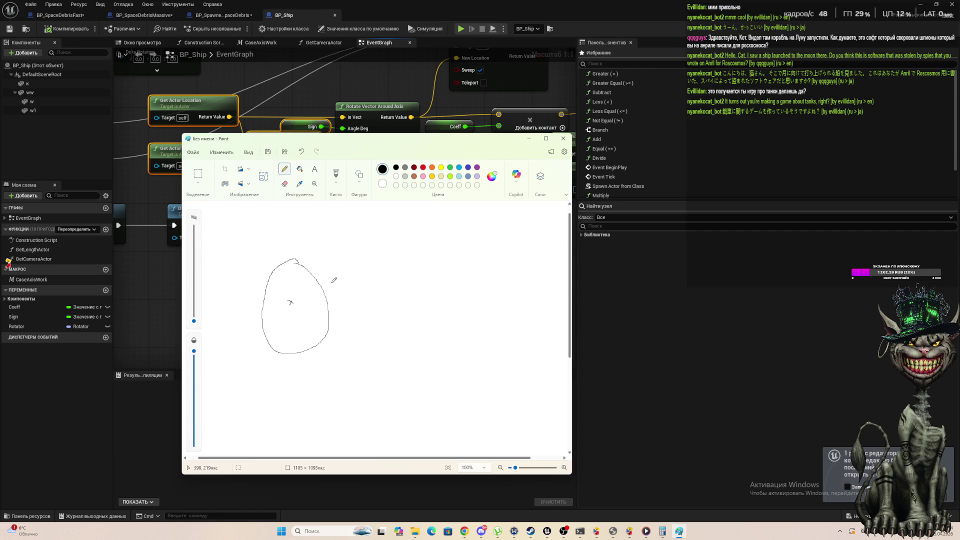
pyautogui.moveTo(330, 283)
pyautogui.mouseDown()
pyautogui.moveTo(341, 301)
pyautogui.moveTo(335, 274)
pyautogui.moveTo(328, 283)
pyautogui.mouseUp()
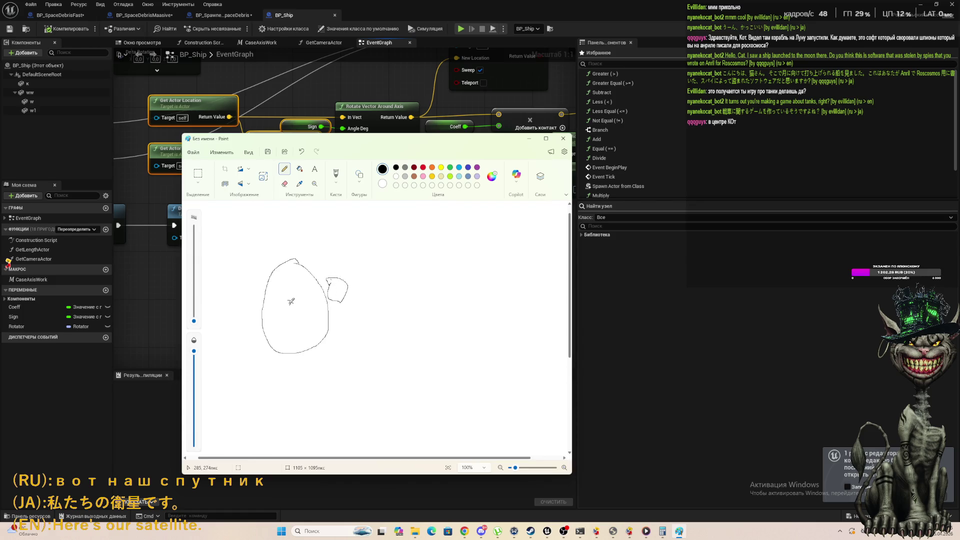
pyautogui.moveTo(290, 302); pyautogui.dragTo(336, 290)
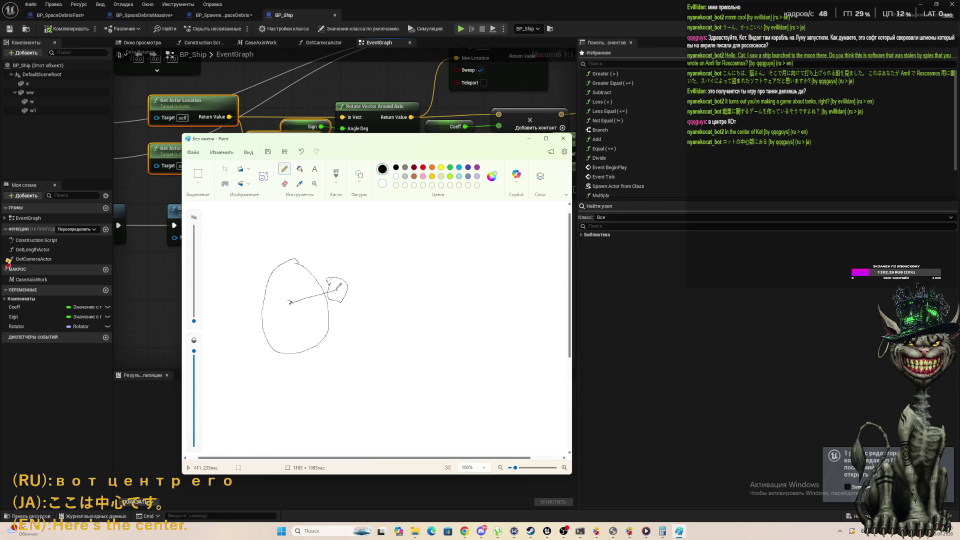
pyautogui.moveTo(337, 289)
pyautogui.mouseDown()
pyautogui.moveTo(332, 272)
pyautogui.moveTo(324, 275)
pyautogui.mouseUp()
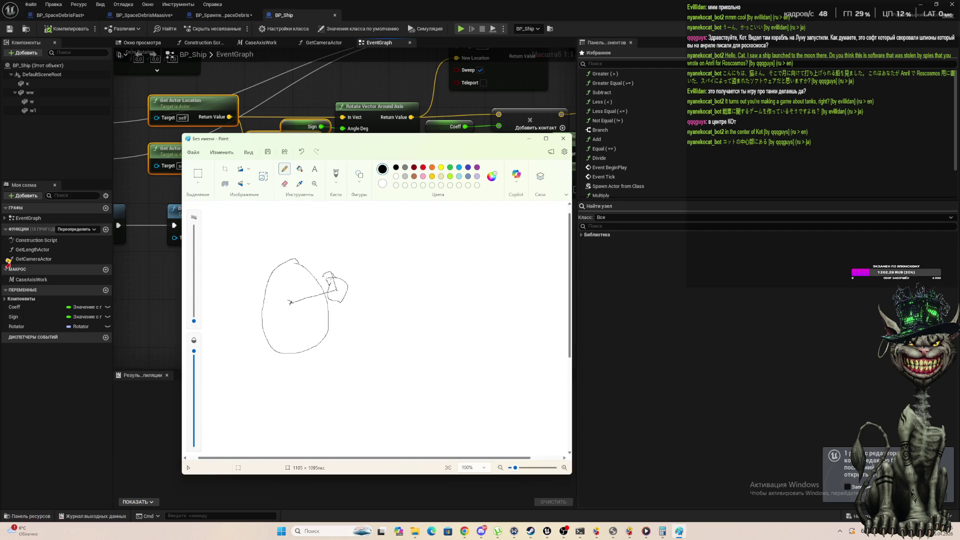
pyautogui.hotkey('alt', 'Tab')
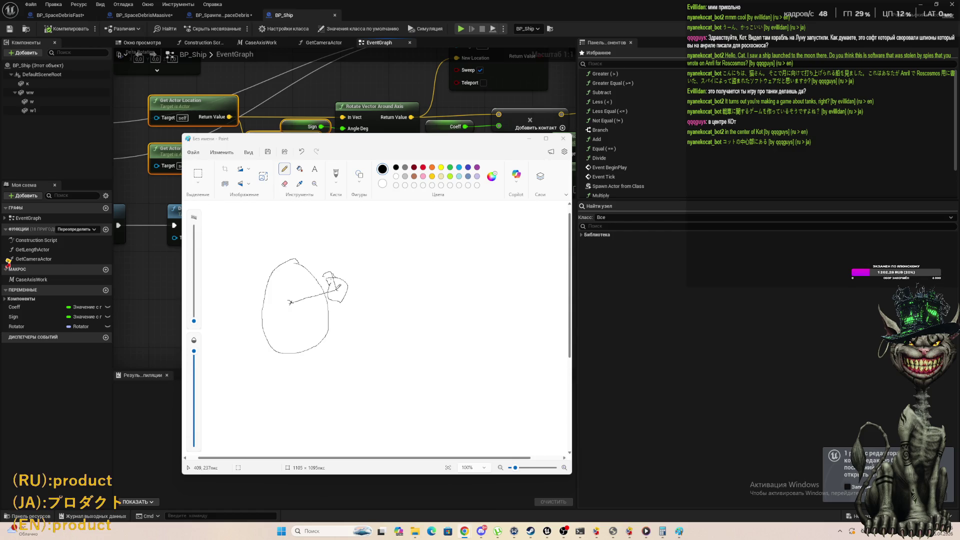
pyautogui.moveTo(320, 258); pyautogui.dragTo(319, 274)
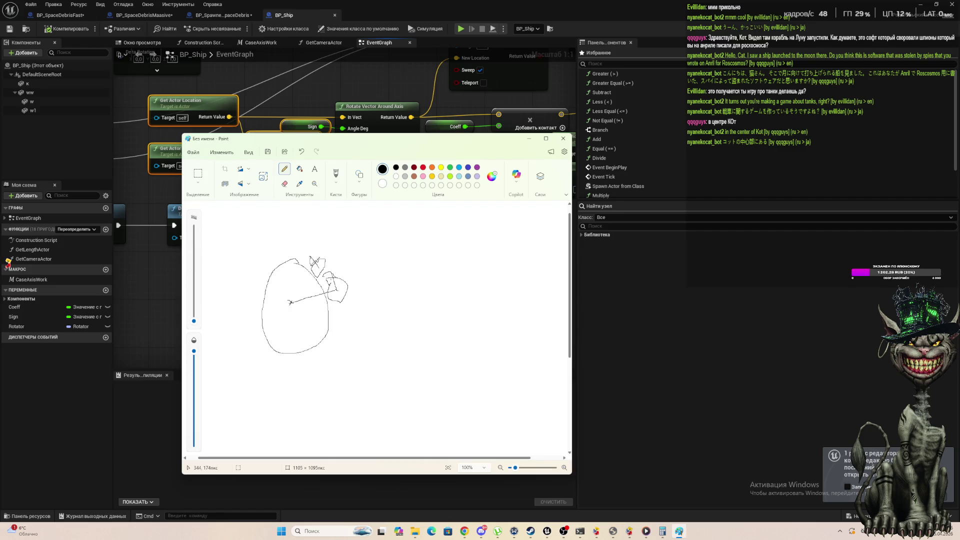
# Add criss-cross strokes over the oval, a centre line up-right, and a vertical stroke at the right.
pyautogui.moveTo(310, 256); pyautogui.dragTo(317, 266)
pyautogui.moveTo(290, 302); pyautogui.dragTo(321, 266)
pyautogui.moveTo(299, 299); pyautogui.dragTo(310, 294)
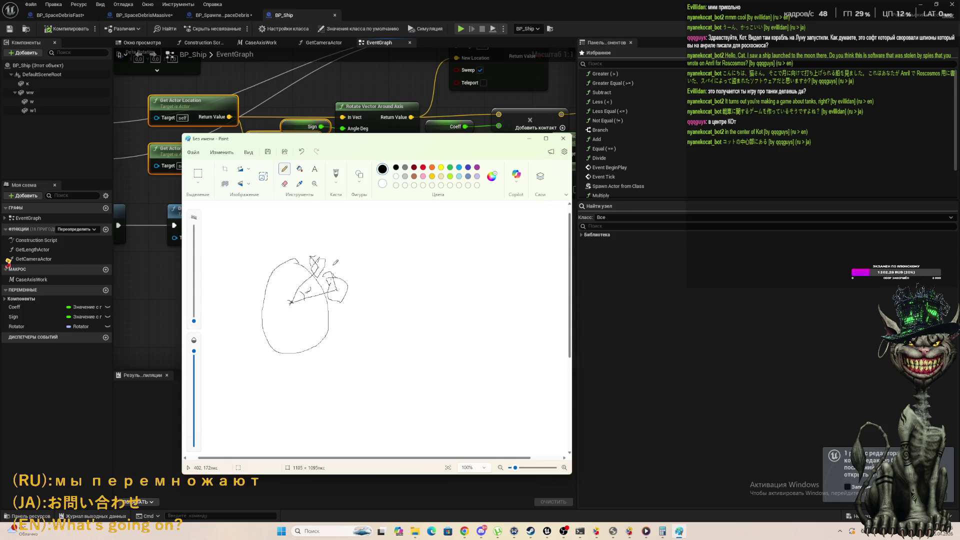
pyautogui.moveTo(339, 276); pyautogui.dragTo(351, 262)
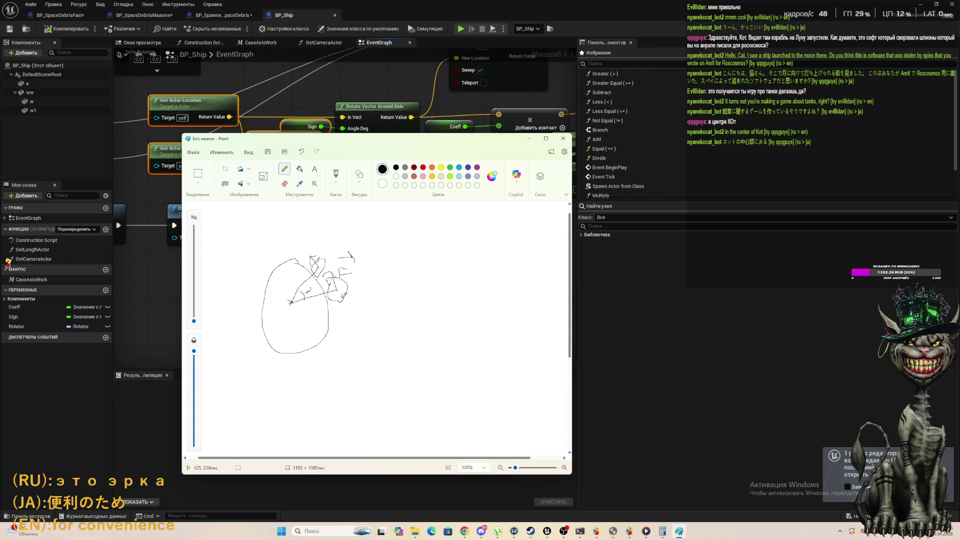
pyautogui.moveTo(340, 288)
pyautogui.mouseDown()
pyautogui.moveTo(358, 294)
pyautogui.moveTo(353, 285)
pyautogui.mouseUp()
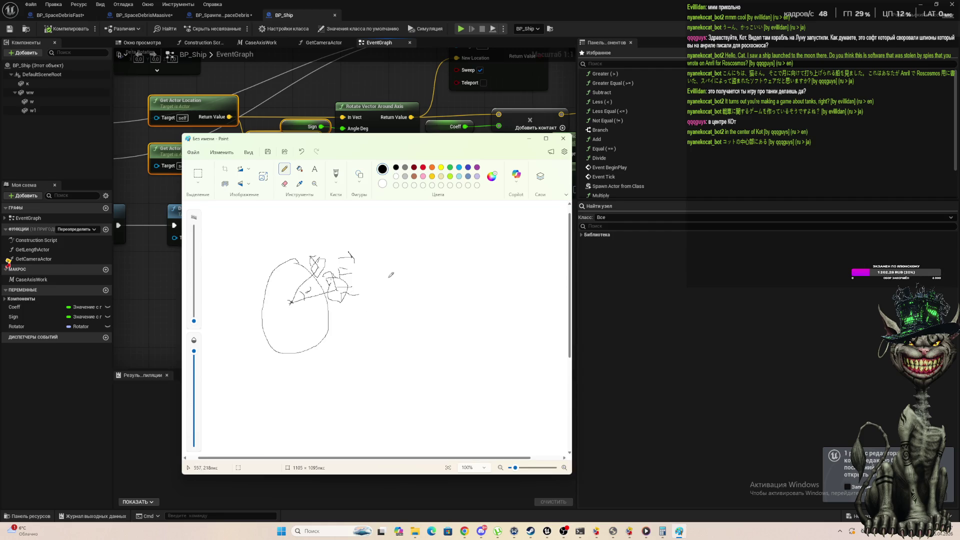
pyautogui.moveTo(380, 235)
pyautogui.mouseDown()
pyautogui.moveTo(386, 268)
pyautogui.moveTo(392, 240)
pyautogui.moveTo(407, 239)
pyautogui.mouseUp()
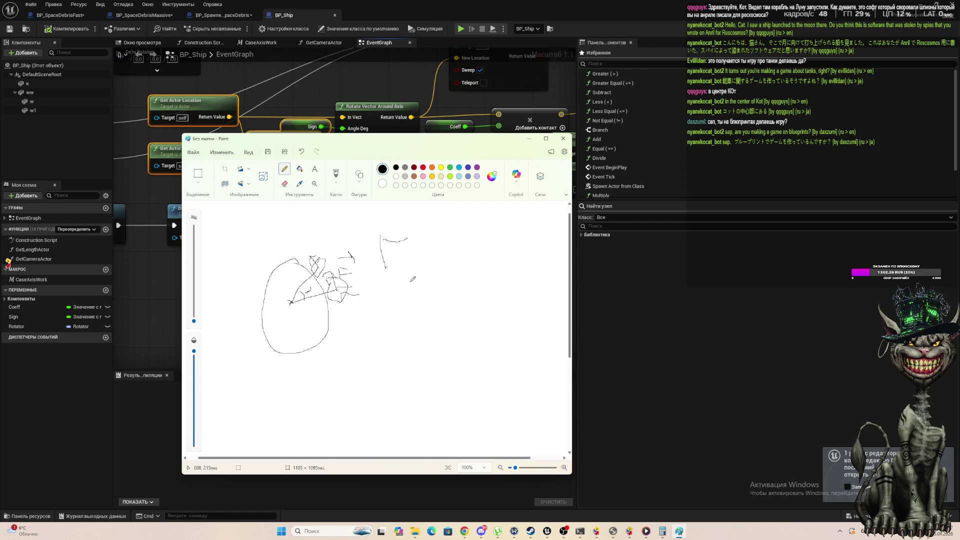
# Draw a T-shaped bracket mark with F, x and r, plus lines above them.
pyautogui.moveTo(411, 282); pyautogui.dragTo(415, 318)
pyautogui.moveTo(405, 283)
pyautogui.mouseDown()
pyautogui.moveTo(447, 278)
pyautogui.moveTo(453, 289)
pyautogui.mouseUp()
pyautogui.moveTo(460, 285)
pyautogui.mouseDown()
pyautogui.moveTo(486, 303)
pyautogui.moveTo(457, 313)
pyautogui.mouseUp()
pyautogui.moveTo(495, 283)
pyautogui.mouseDown()
pyautogui.moveTo(499, 314)
pyautogui.moveTo(498, 288)
pyautogui.moveTo(525, 277)
pyautogui.mouseUp()
pyautogui.moveTo(395, 270); pyautogui.dragTo(429, 264)
pyautogui.moveTo(502, 266); pyautogui.dragTo(532, 265)
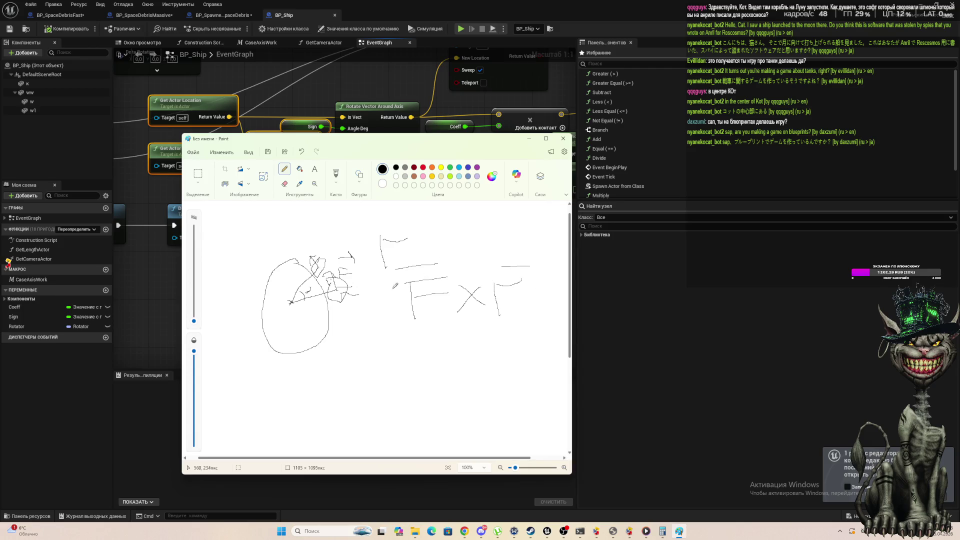
# Extend the left bracket, undo a stray stroke near the r, and add finishing strokes.
pyautogui.moveTo(384, 275)
pyautogui.mouseDown()
pyautogui.moveTo(395, 318)
pyautogui.moveTo(420, 321)
pyautogui.mouseUp()
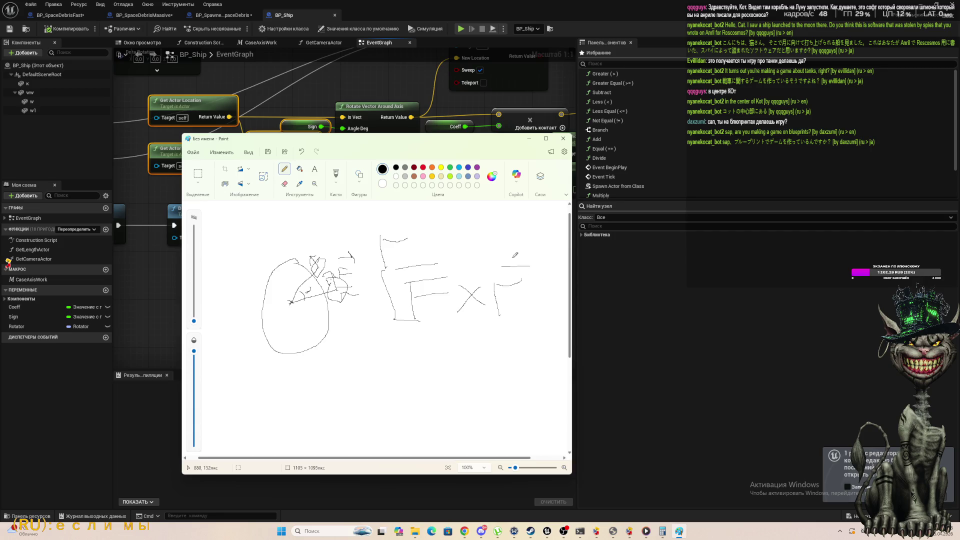
pyautogui.moveTo(523, 261); pyautogui.dragTo(538, 328)
pyautogui.hotkey('ctrl', 'z')
pyautogui.moveTo(527, 257)
pyautogui.mouseDown()
pyautogui.moveTo(559, 254)
pyautogui.moveTo(563, 323)
pyautogui.moveTo(524, 330)
pyautogui.moveTo(540, 316)
pyautogui.mouseUp()
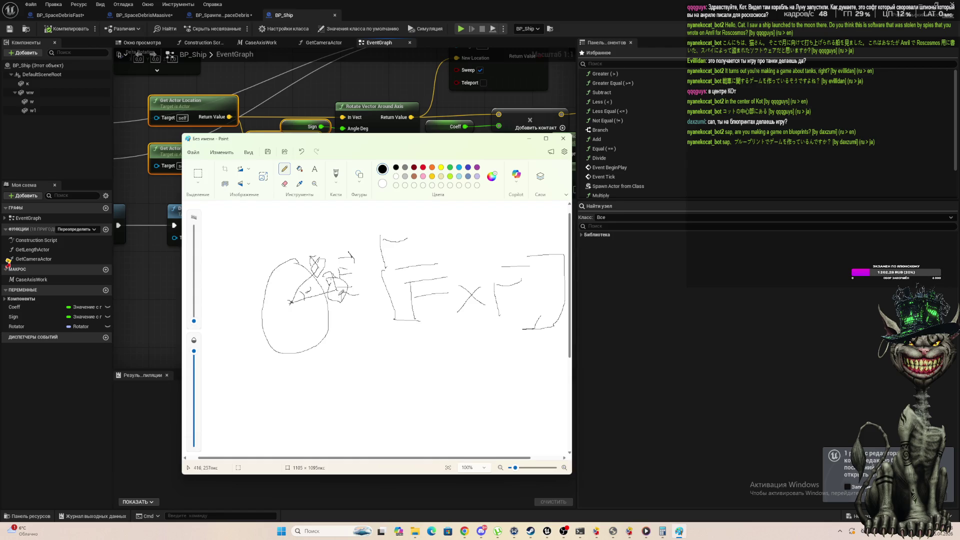
pyautogui.moveTo(340, 291); pyautogui.dragTo(324, 272)
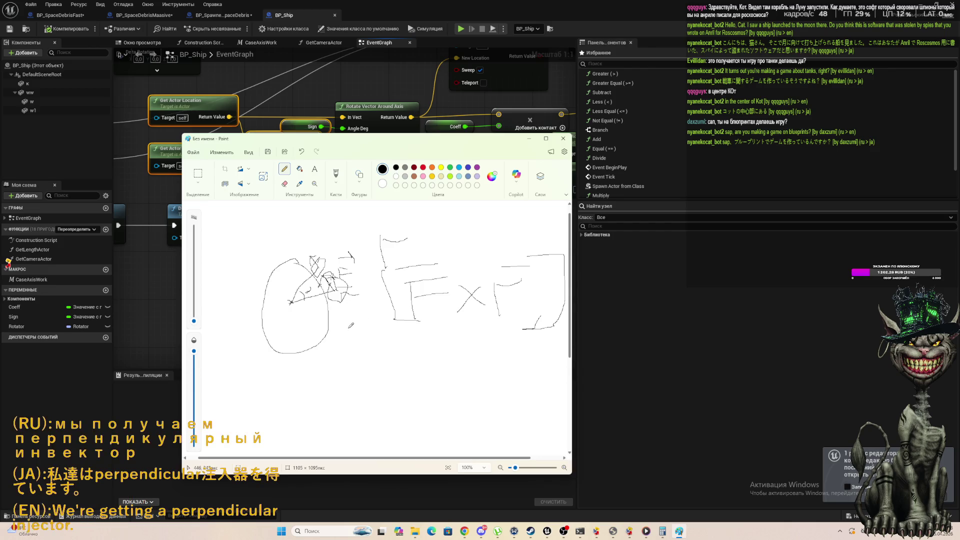
pyautogui.moveTo(362, 303)
pyautogui.mouseDown()
pyautogui.moveTo(394, 300)
pyautogui.moveTo(390, 313)
pyautogui.moveTo(354, 324)
pyautogui.mouseUp()
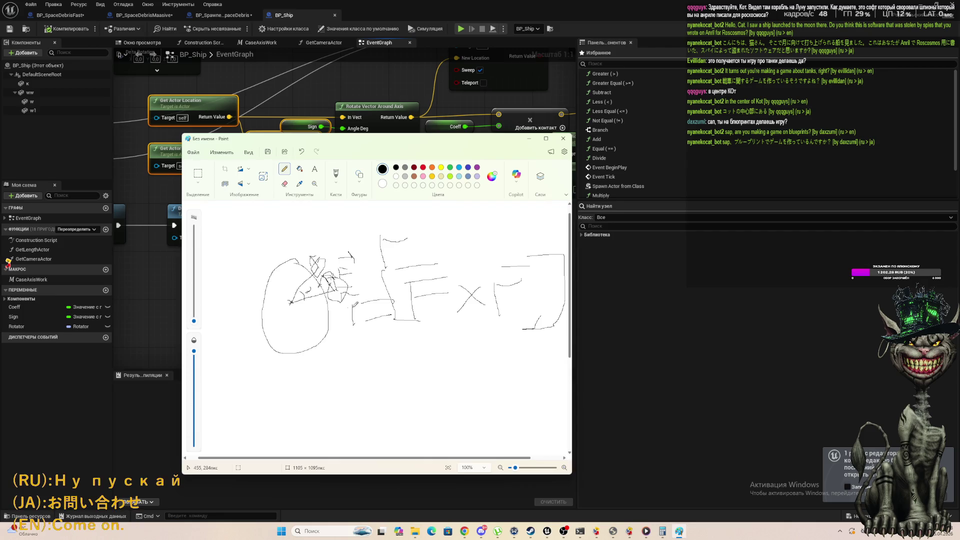
pyautogui.moveTo(353, 323); pyautogui.dragTo(376, 329)
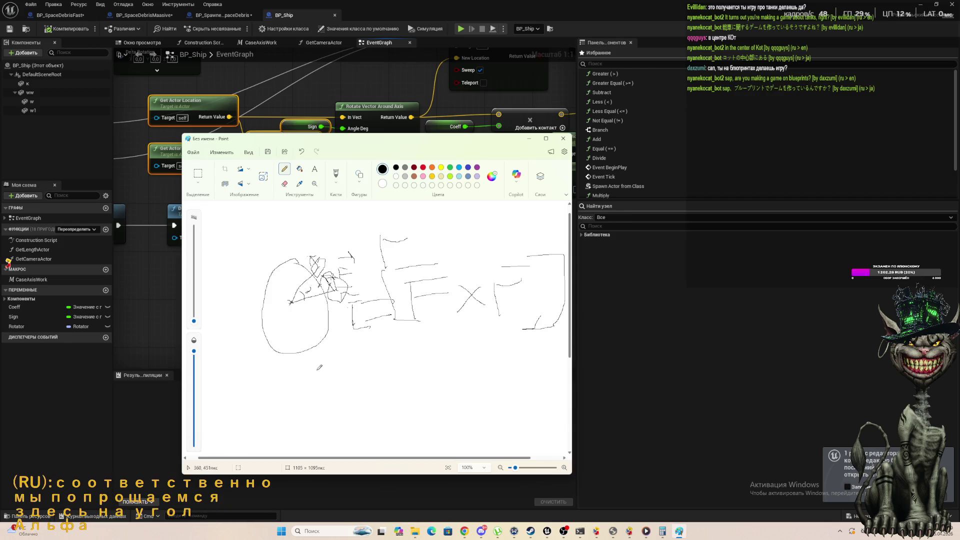
# Handwrite the new-location equation beneath the diagram, then minimize Paint to reveal the Blueprint graph.
pyautogui.moveTo(336, 347)
pyautogui.mouseDown()
pyautogui.moveTo(345, 370)
pyautogui.moveTo(375, 353)
pyautogui.mouseUp()
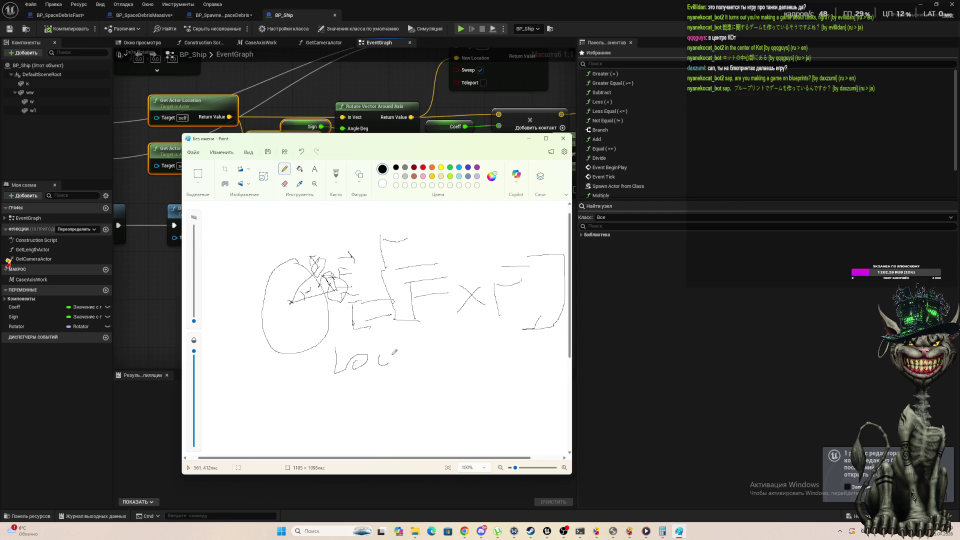
pyautogui.moveTo(353, 350)
pyautogui.mouseDown()
pyautogui.moveTo(406, 344)
pyautogui.moveTo(428, 366)
pyautogui.mouseUp()
pyautogui.moveTo(391, 373)
pyautogui.mouseDown()
pyautogui.moveTo(450, 371)
pyautogui.moveTo(471, 359)
pyautogui.moveTo(490, 365)
pyautogui.mouseUp()
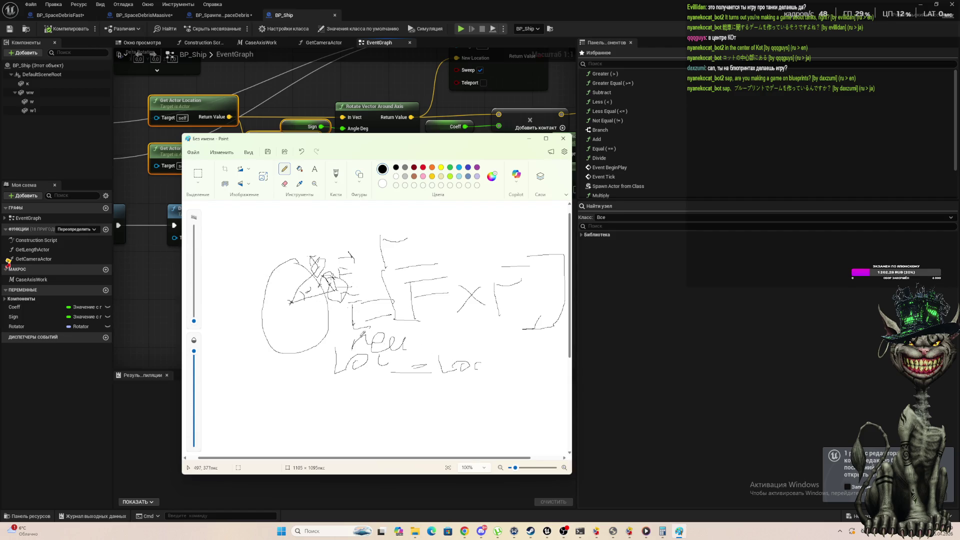
pyautogui.moveTo(461, 366); pyautogui.dragTo(469, 360)
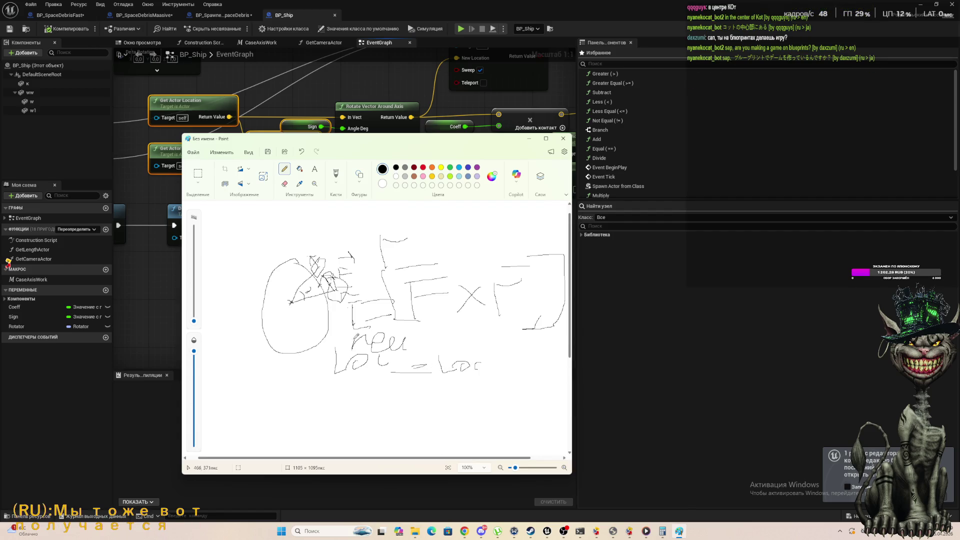
pyautogui.moveTo(366, 323)
pyautogui.mouseDown()
pyautogui.moveTo(442, 338)
pyautogui.moveTo(444, 350)
pyautogui.mouseUp()
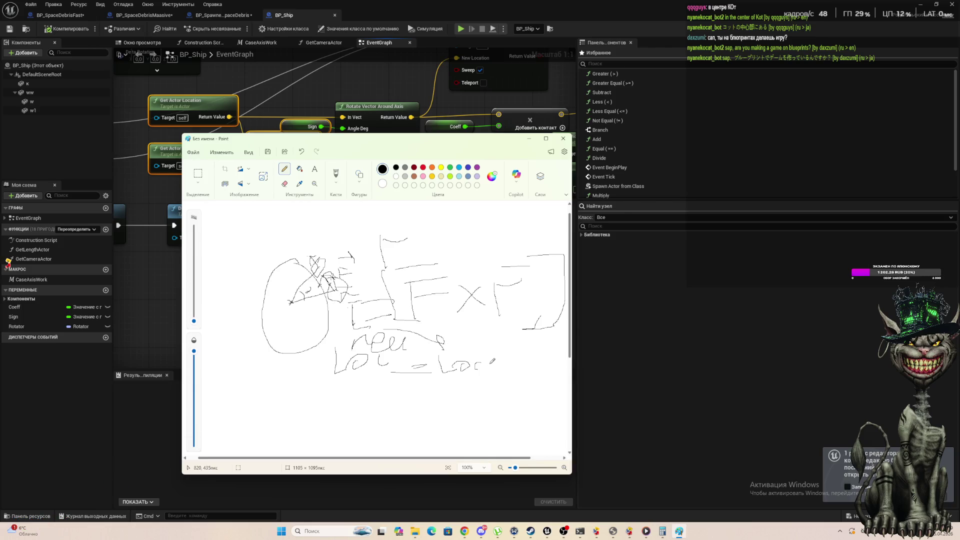
pyautogui.click(529, 142)
pyautogui.scroll(-2, 289, 233)
pyautogui.scroll(2, 278, 193)
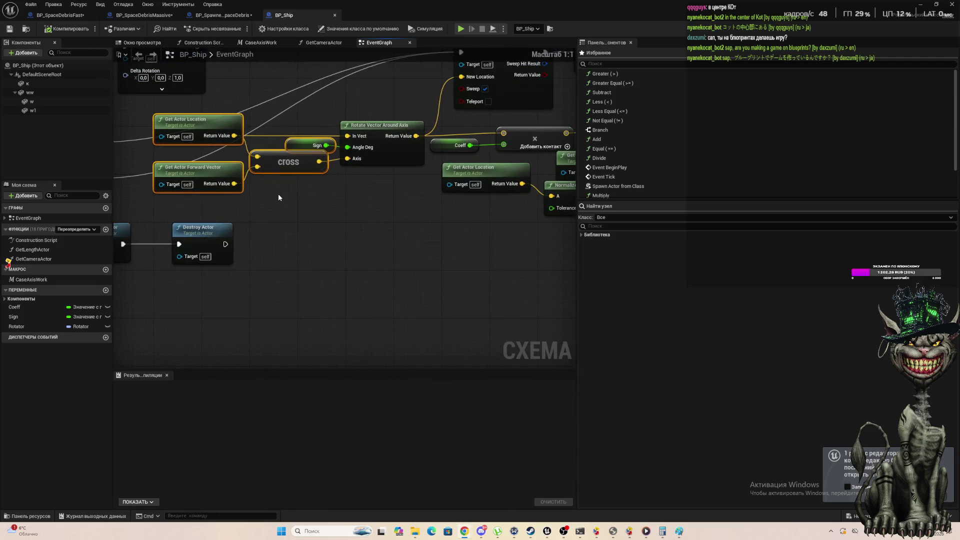
pyautogui.click(285, 159)
pyautogui.click(213, 126)
pyautogui.click(215, 175)
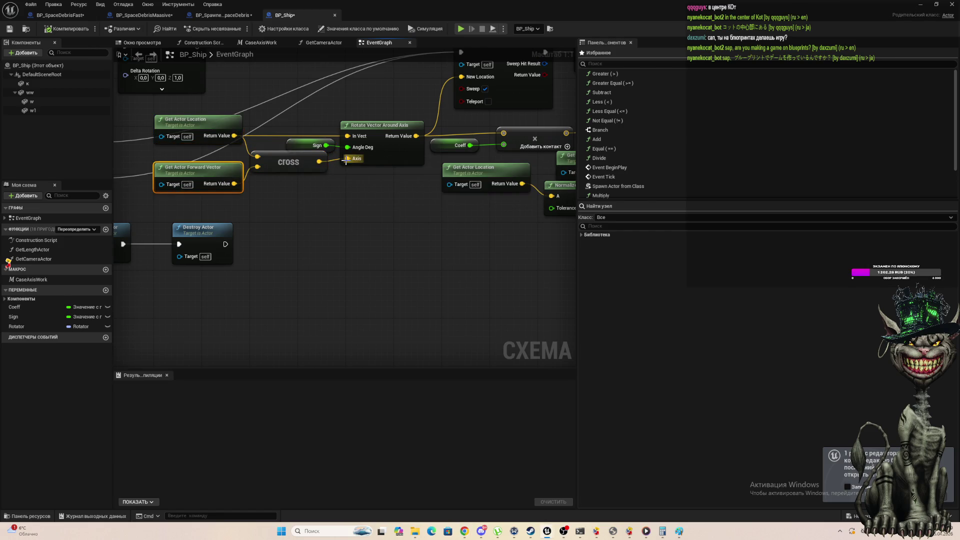
pyautogui.click(382, 164)
pyautogui.click(204, 128)
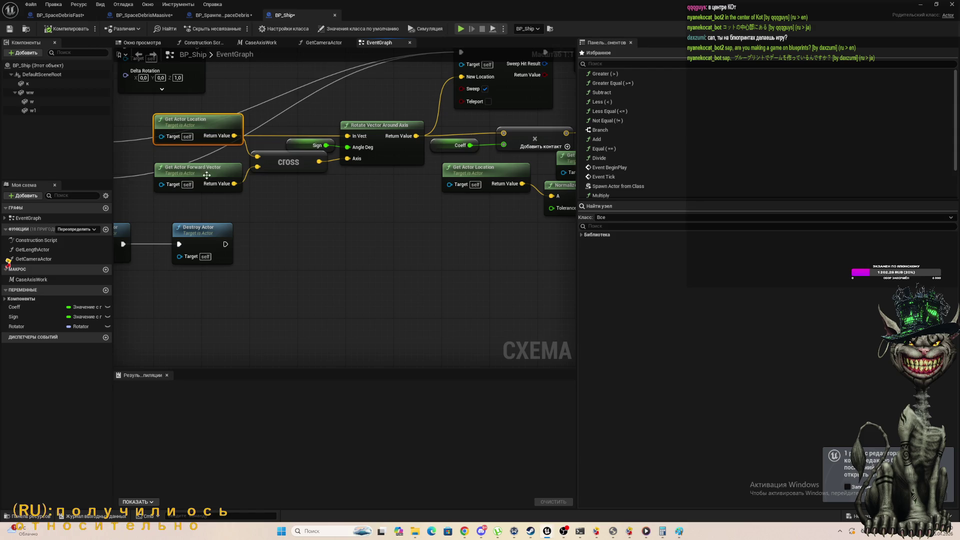
pyautogui.click(209, 172)
pyautogui.click(288, 159)
pyautogui.click(370, 156)
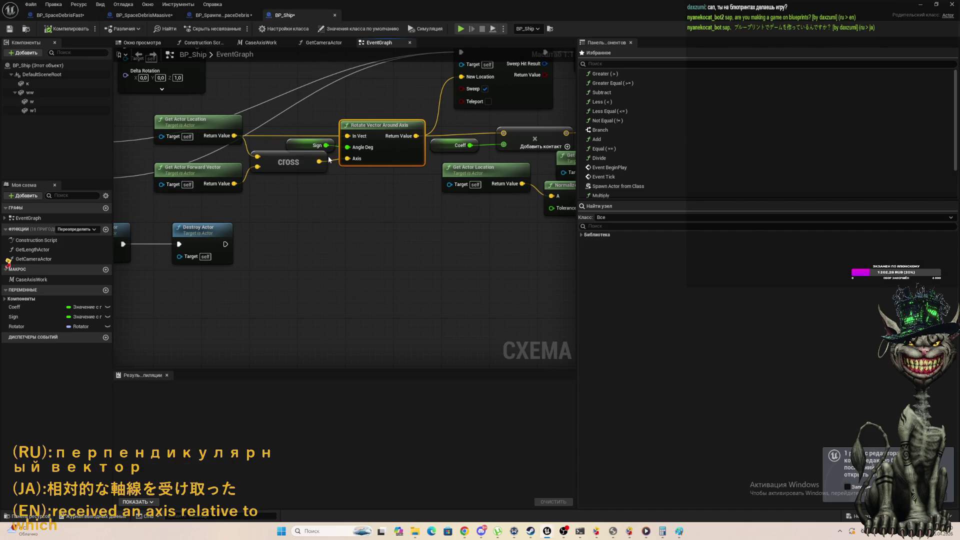
pyautogui.scroll(-1, 329, 159)
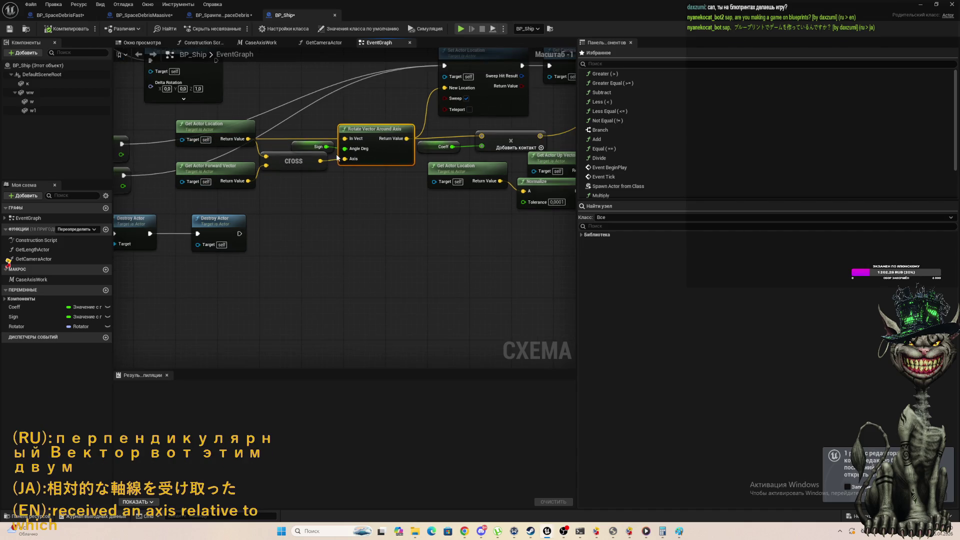
pyautogui.click(308, 146)
pyautogui.scroll(1, 418, 190)
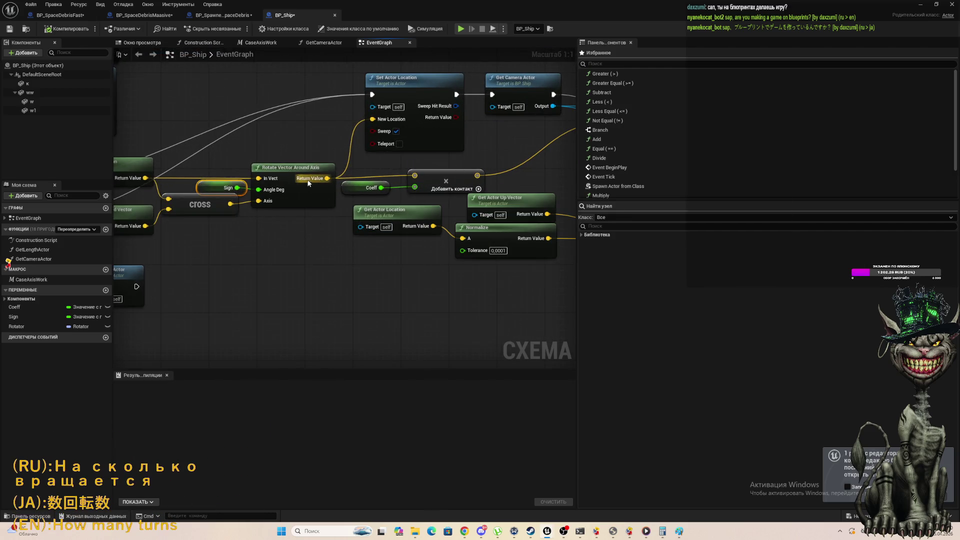
pyautogui.click(279, 173)
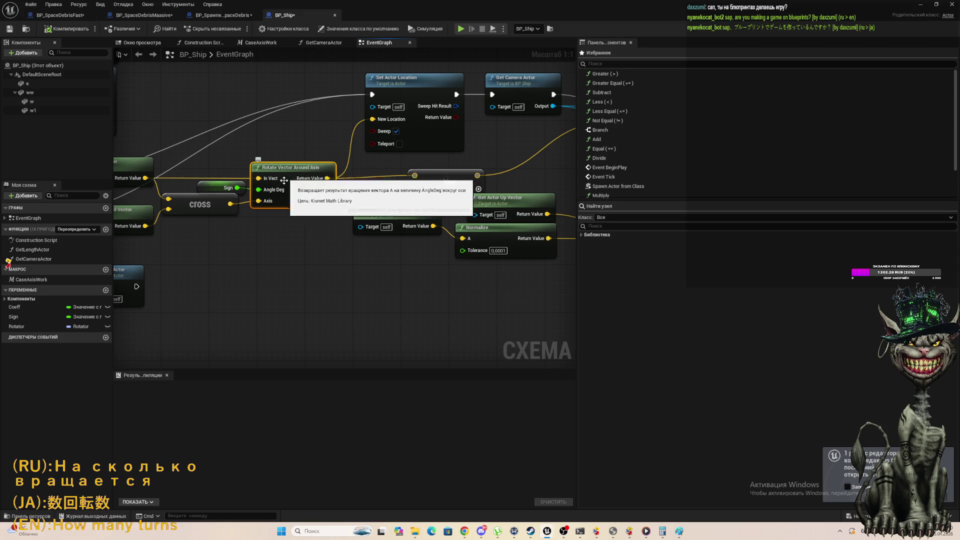
pyautogui.scroll(-2, 268, 222)
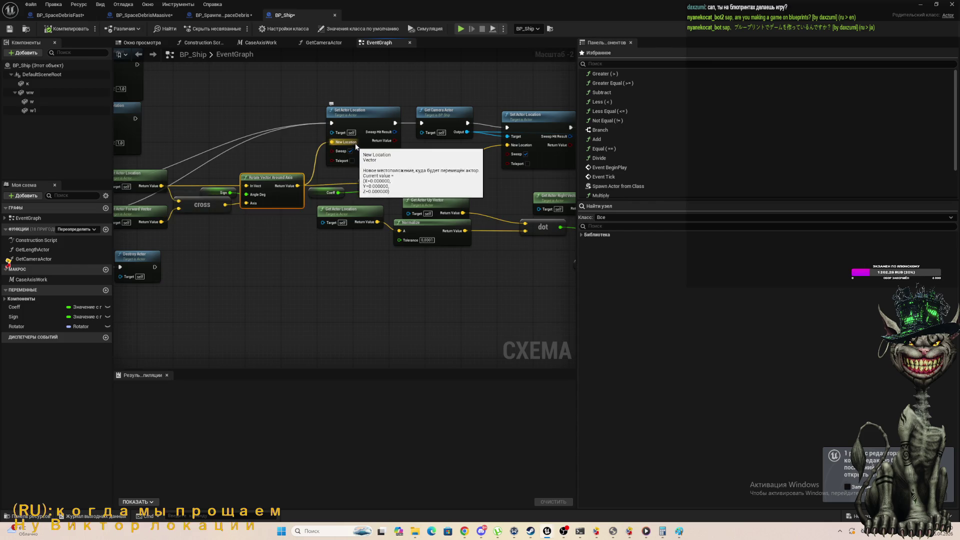
pyautogui.scroll(1, 405, 191)
pyautogui.scroll(1, 405, 191)
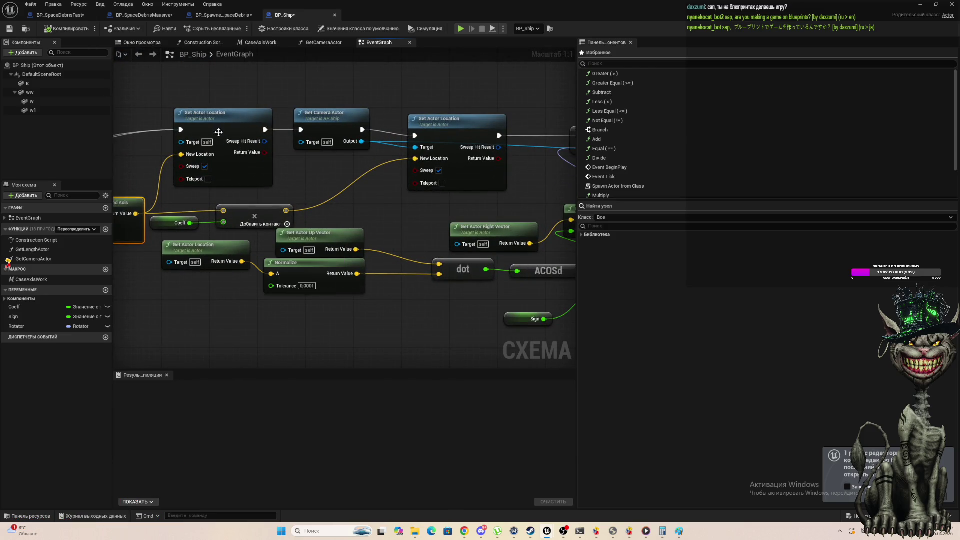
pyautogui.scroll(-3, 247, 120)
pyautogui.scroll(3, 554, 204)
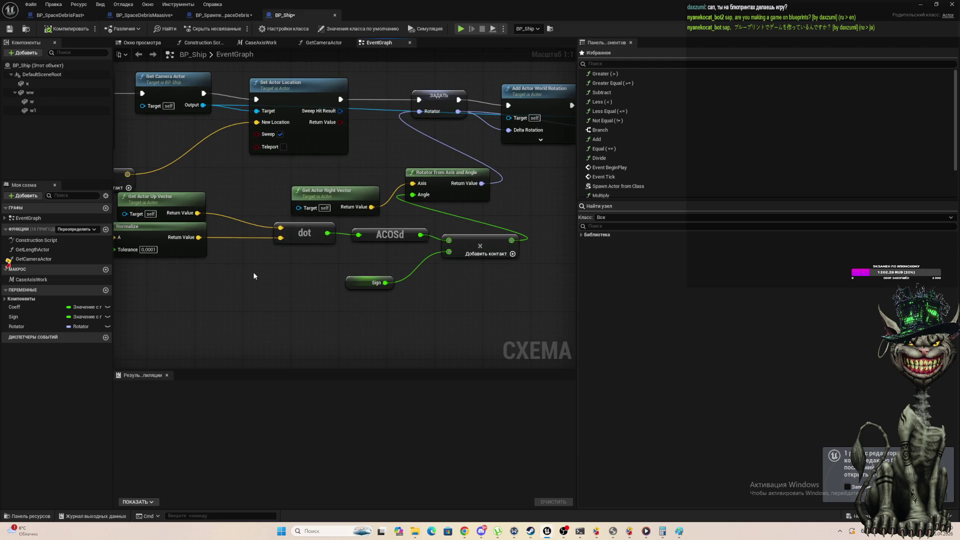
pyautogui.scroll(-1, 254, 276)
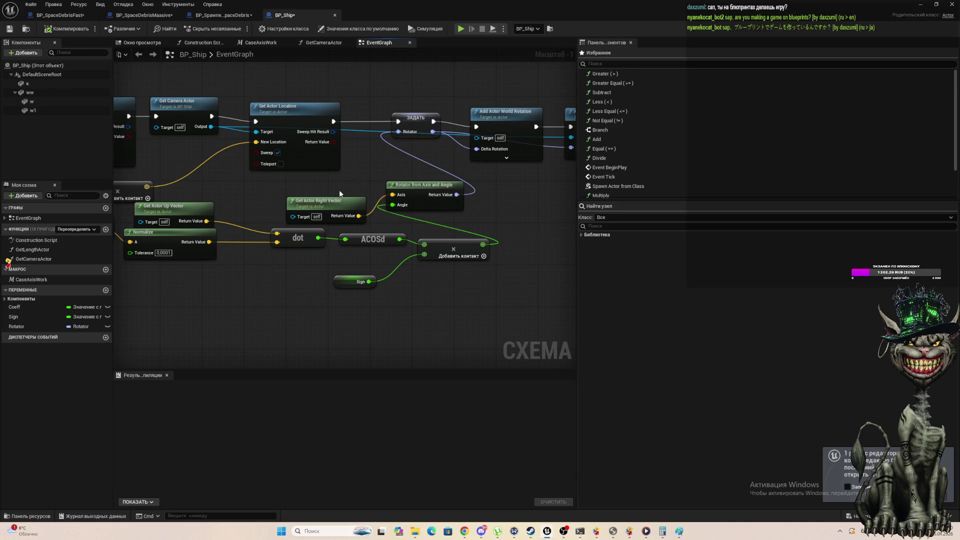
pyautogui.scroll(1, 393, 194)
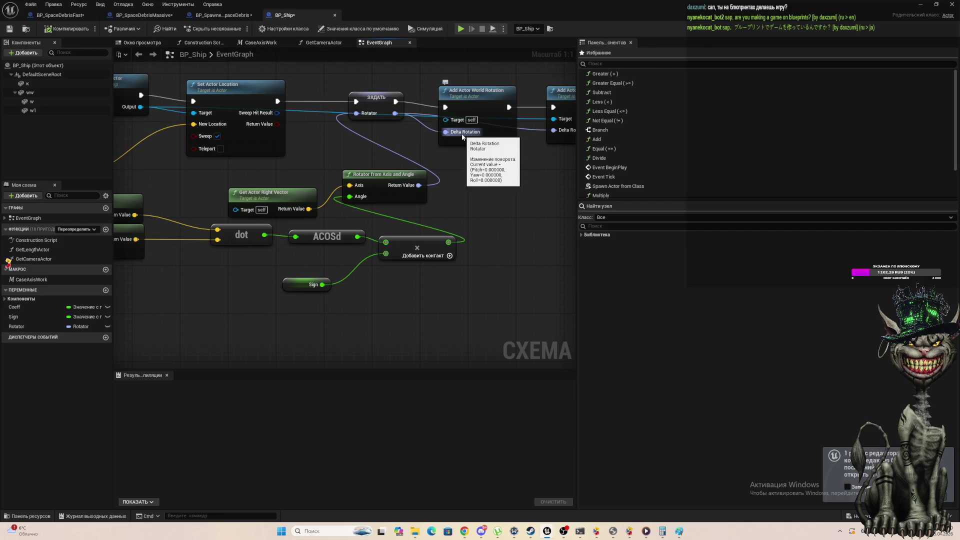
pyautogui.moveTo(463, 136); pyautogui.dragTo(442, 137)
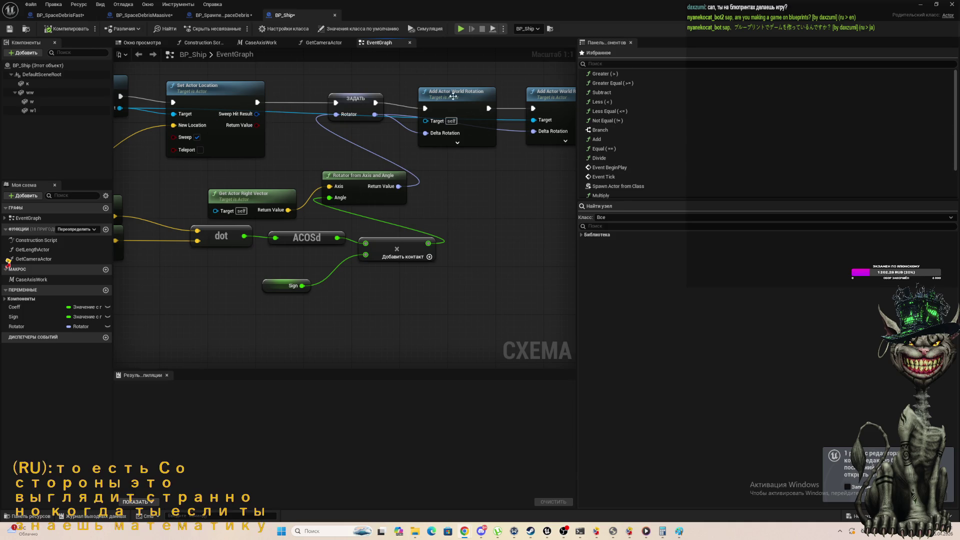
pyautogui.scroll(-2, 388, 275)
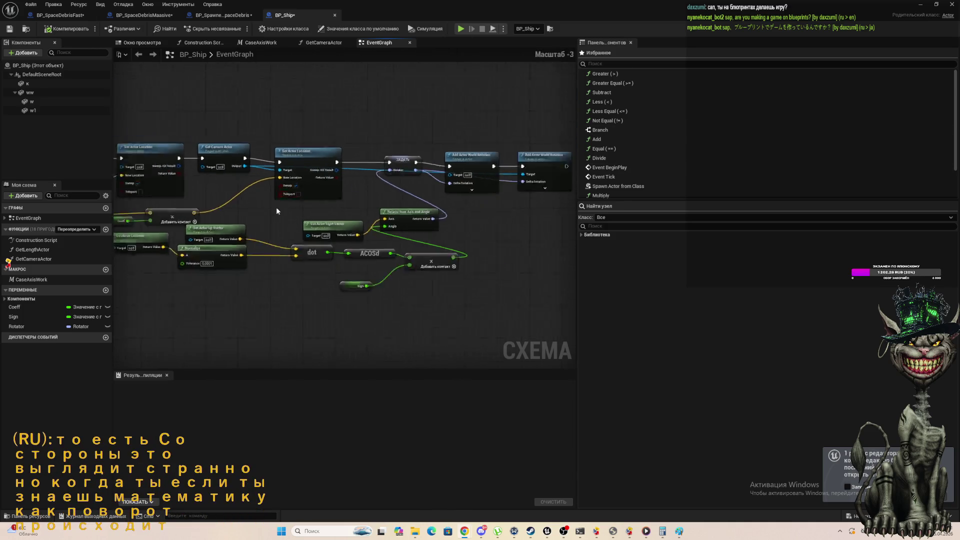
pyautogui.scroll(-2, 276, 207)
pyautogui.scroll(3, 125, 218)
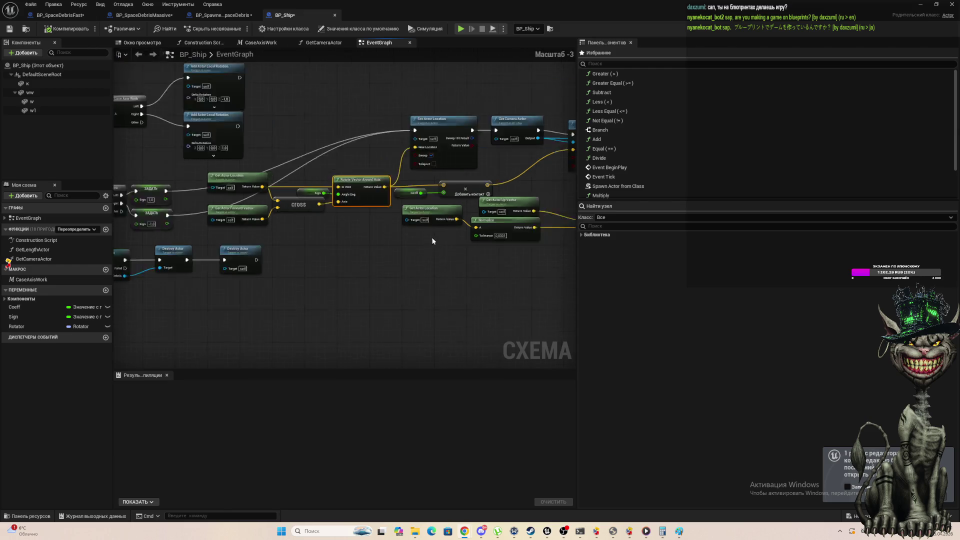
pyautogui.scroll(1, 575, 190)
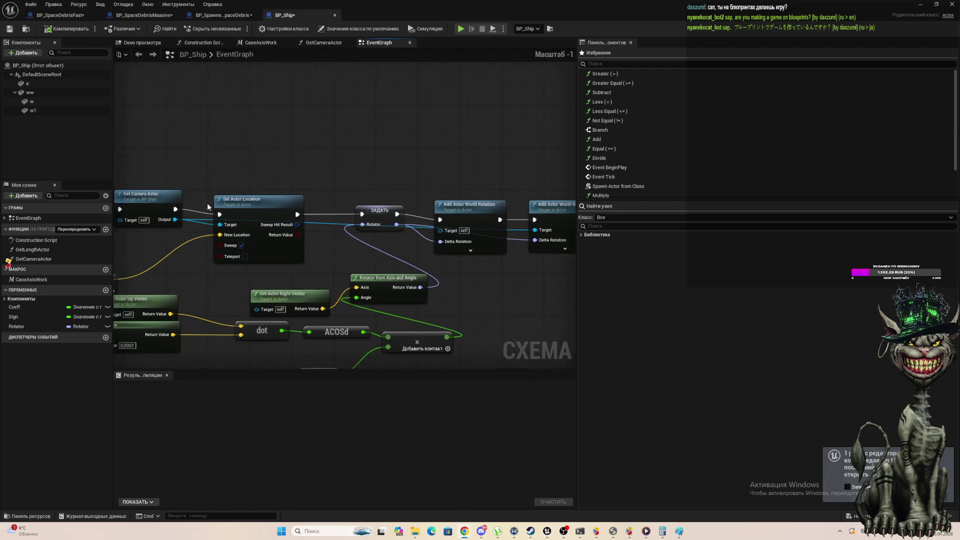
pyautogui.scroll(-1, 207, 203)
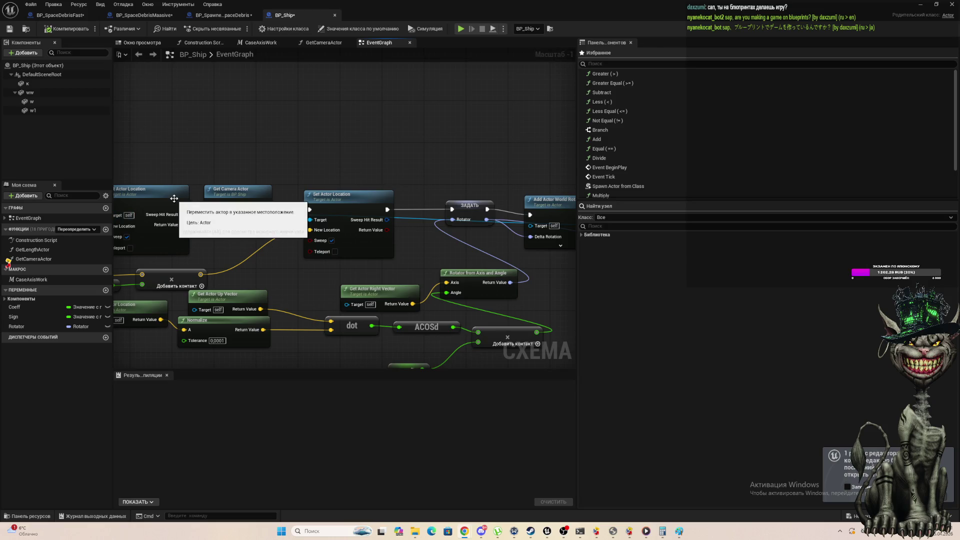
pyautogui.scroll(1, 455, 250)
pyautogui.scroll(-1, 494, 269)
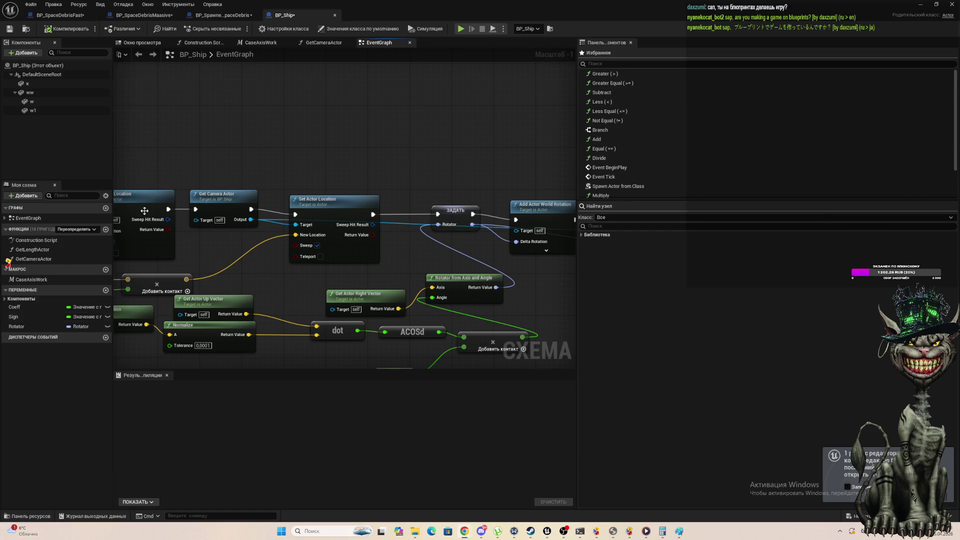
pyautogui.scroll(-4, 144, 211)
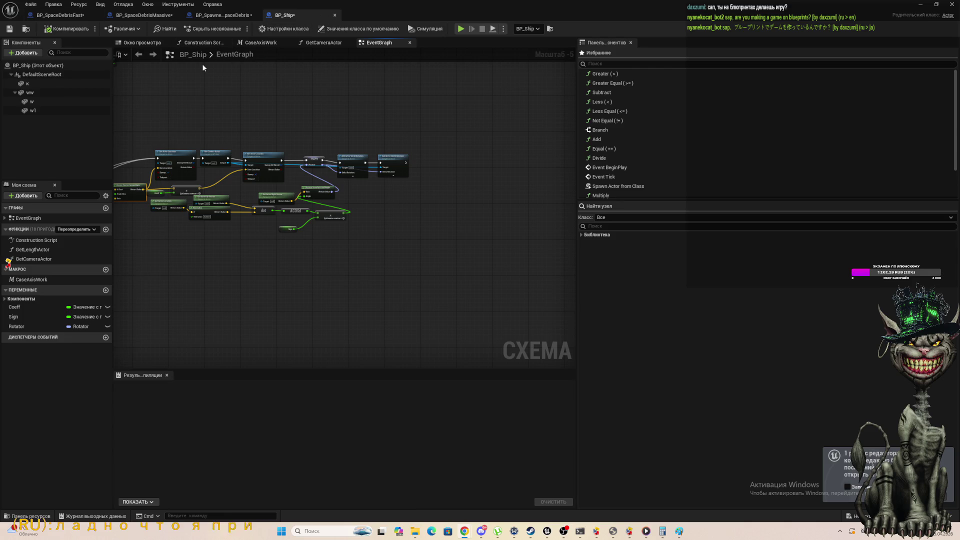
pyautogui.moveTo(536, 9)
pyautogui.mouseDown()
pyautogui.moveTo(479, 50)
pyautogui.moveTo(338, 199)
pyautogui.moveTo(234, 184)
pyautogui.mouseUp()
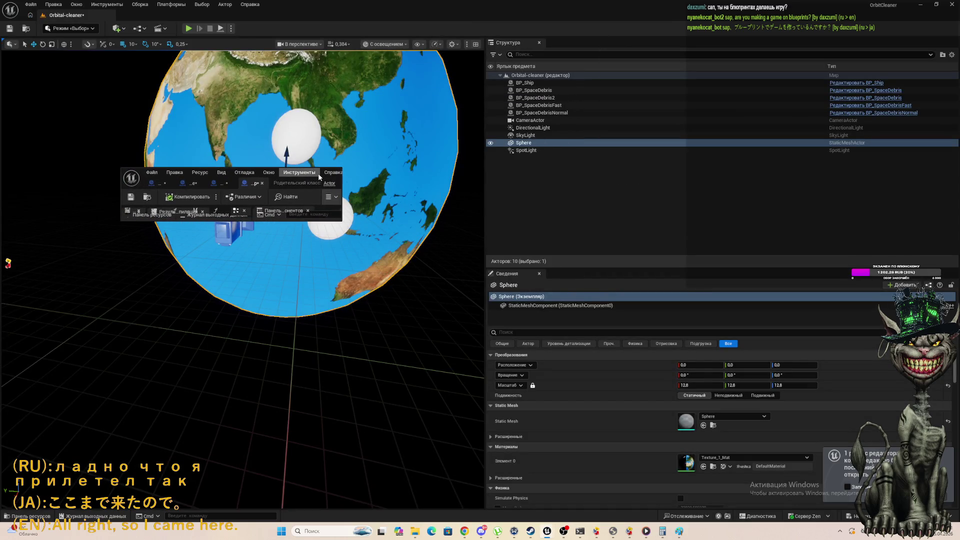
# Open BP_SpawnerSpaceDebris from the Content Drawer.
pyautogui.click(25, 521)
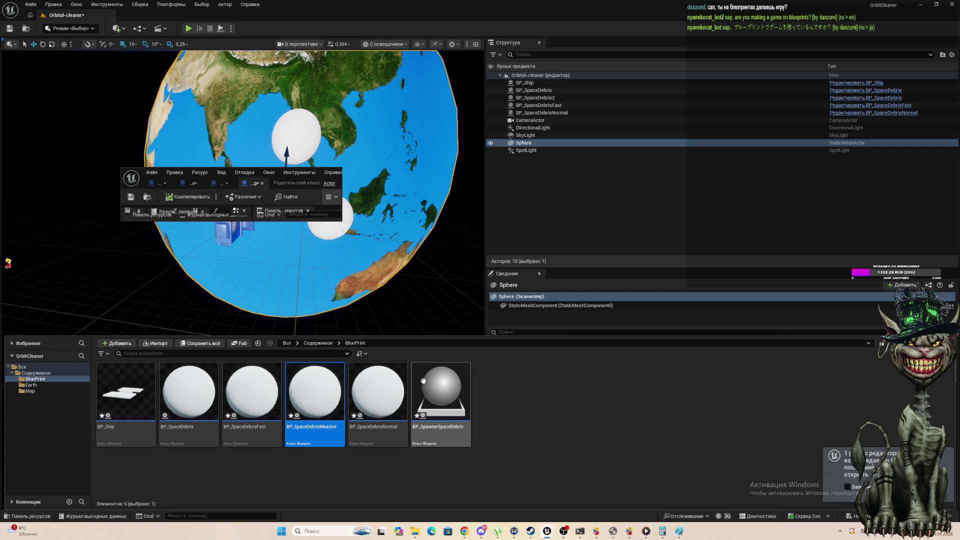
pyautogui.doubleClick(451, 403)
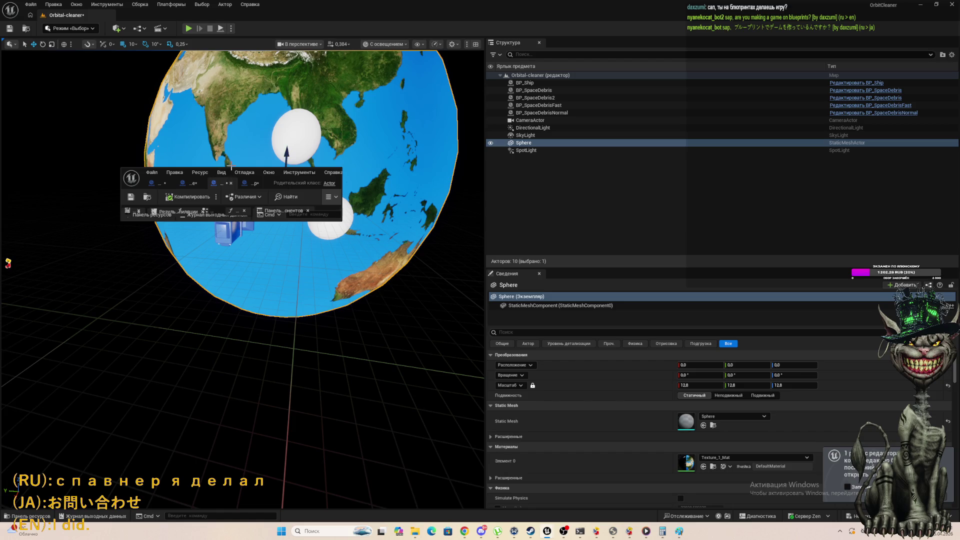
# Enlarge and maximize the BP_SpawnerSpaceDebris editor window, zooming the GetTypeClass graph.
pyautogui.moveTo(230, 168); pyautogui.dragTo(230, 47)
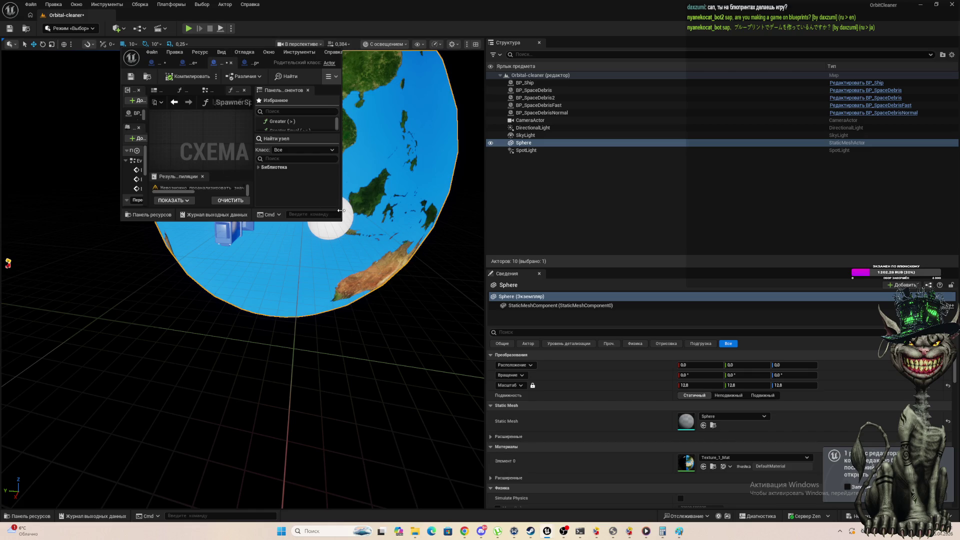
pyautogui.moveTo(340, 210); pyautogui.dragTo(453, 210)
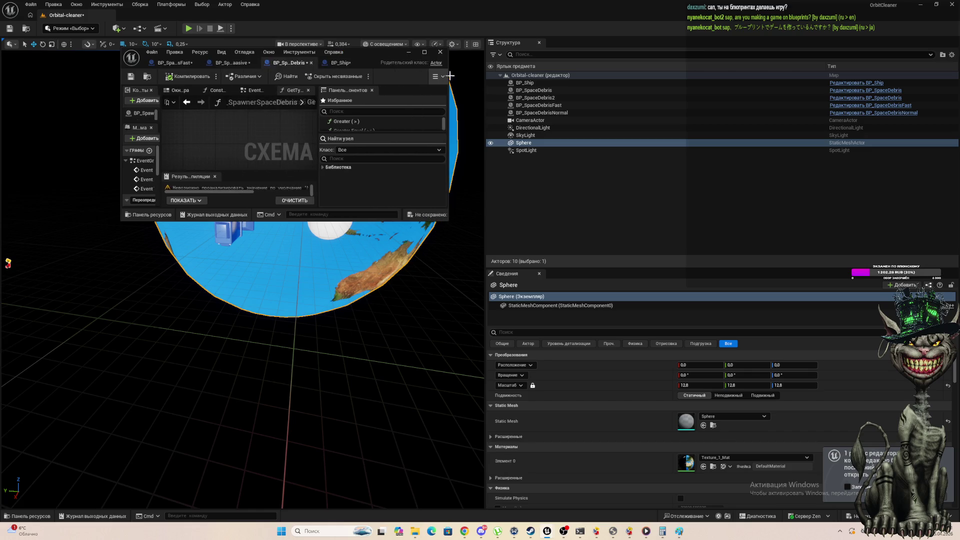
pyautogui.click(425, 51)
pyautogui.scroll(-2, 422, 142)
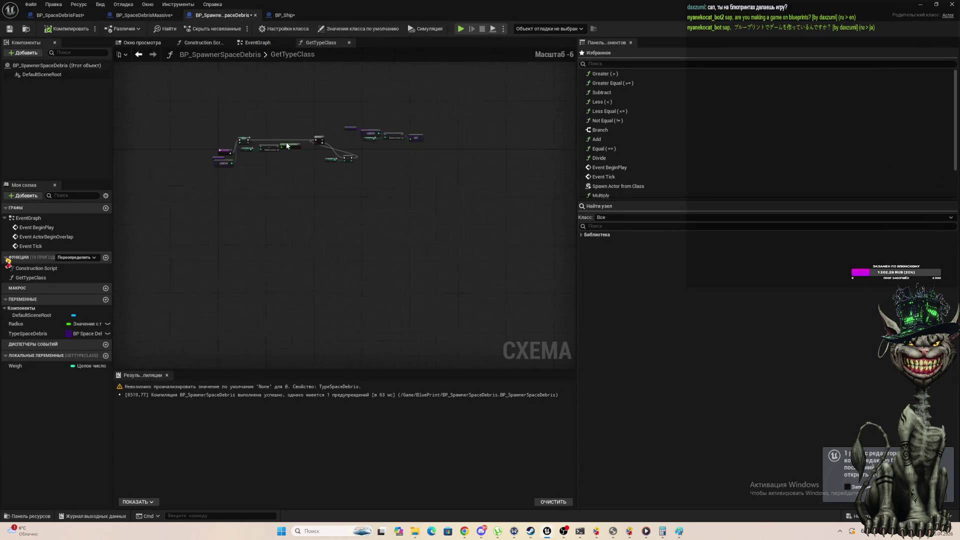
pyautogui.scroll(4, 421, 142)
pyautogui.scroll(-1, 341, 160)
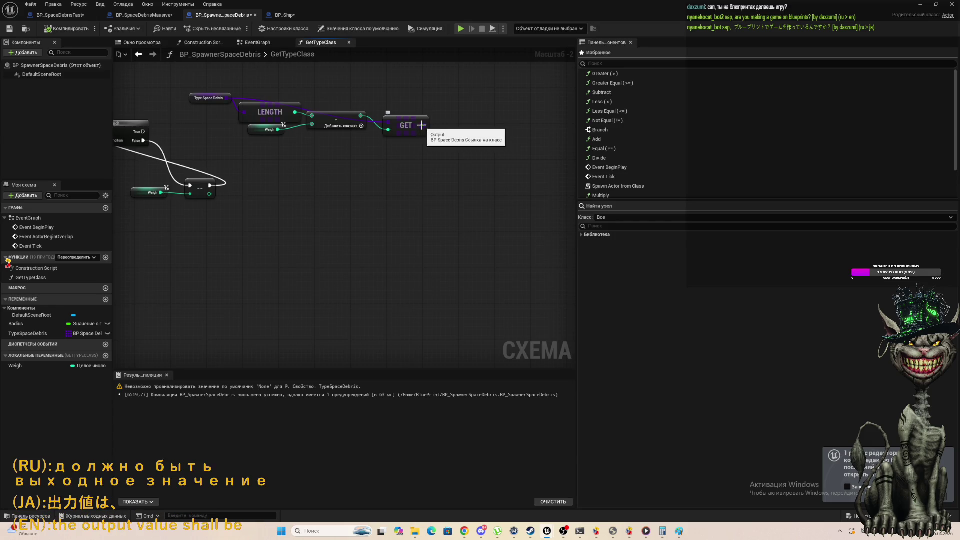
# Check the GET node's output actions, select the Branch node, and widen the side panels.
pyautogui.rightClick(423, 127)
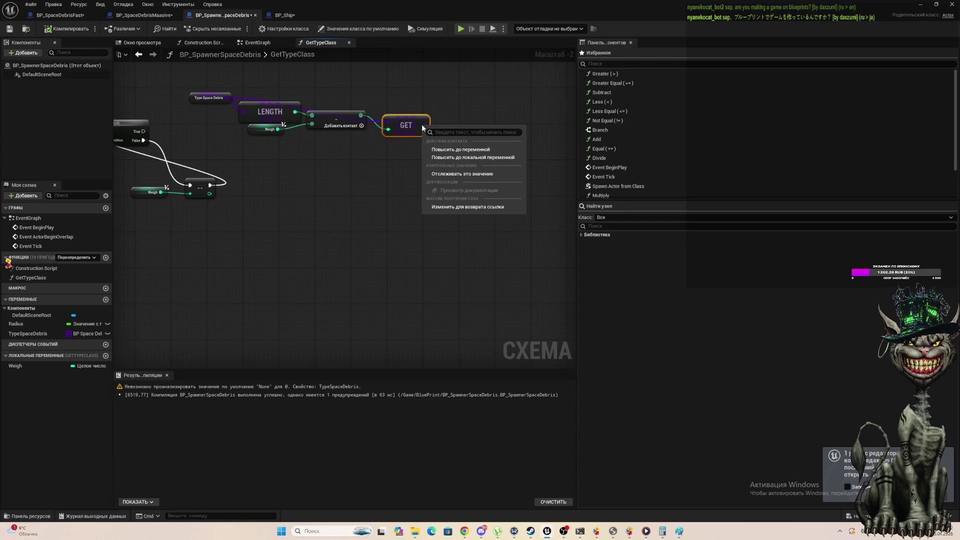
pyautogui.click(462, 208)
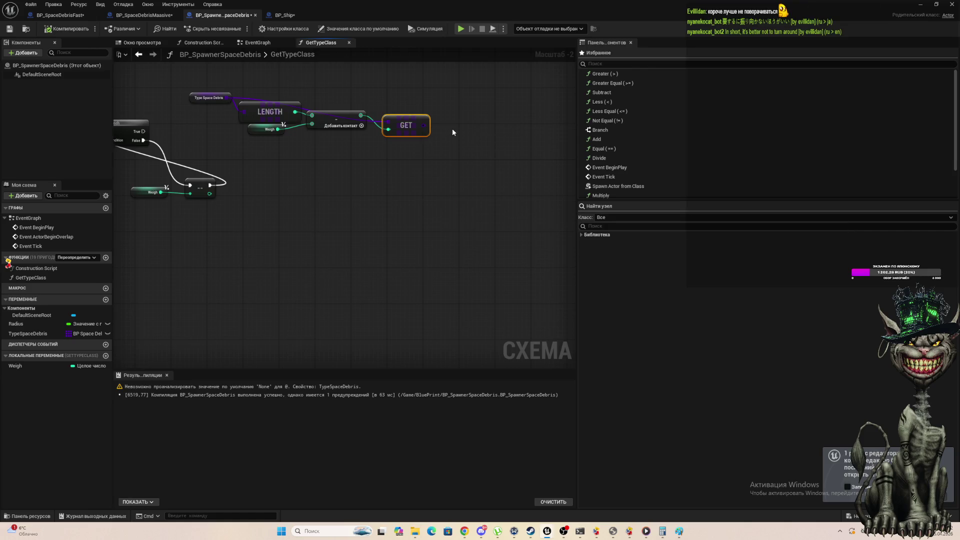
pyautogui.scroll(-1, 143, 142)
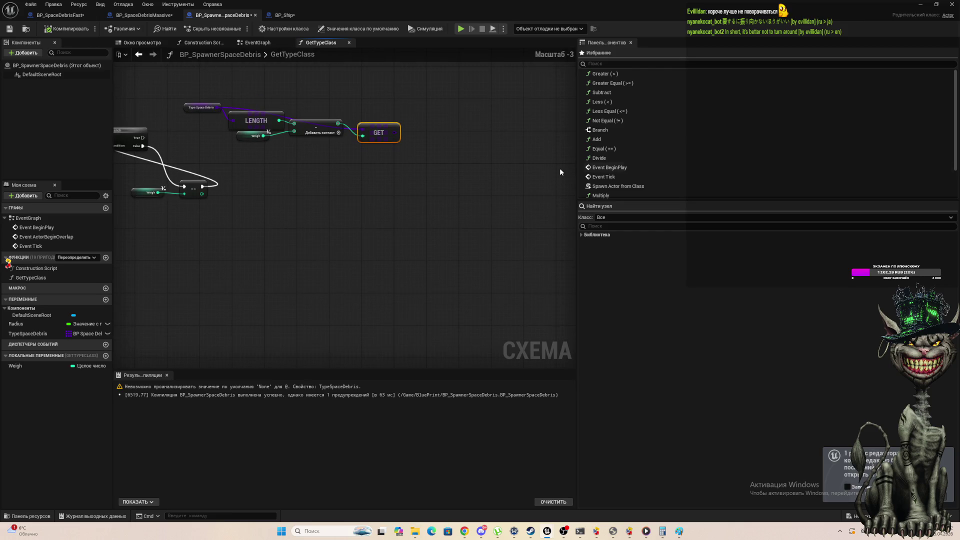
pyautogui.click(126, 136)
pyautogui.scroll(-2, 399, 117)
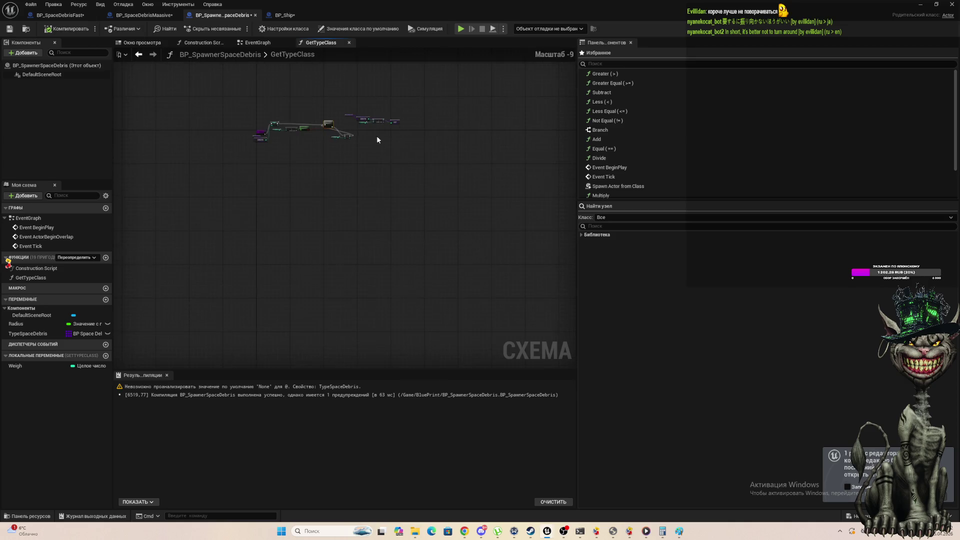
pyautogui.scroll(1, 304, 119)
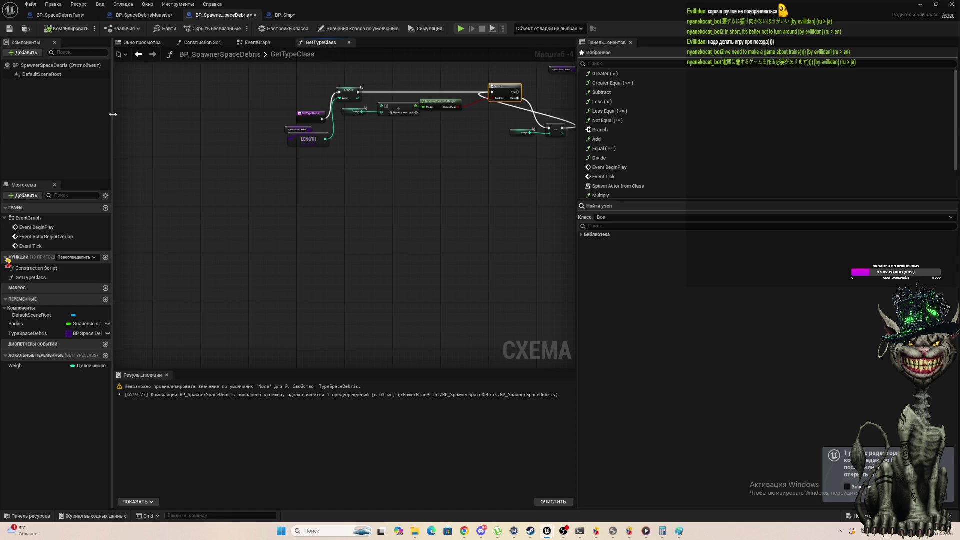
pyautogui.moveTo(112, 113)
pyautogui.mouseDown()
pyautogui.moveTo(155, 116)
pyautogui.moveTo(114, 116)
pyautogui.mouseUp()
pyautogui.click(121, 5)
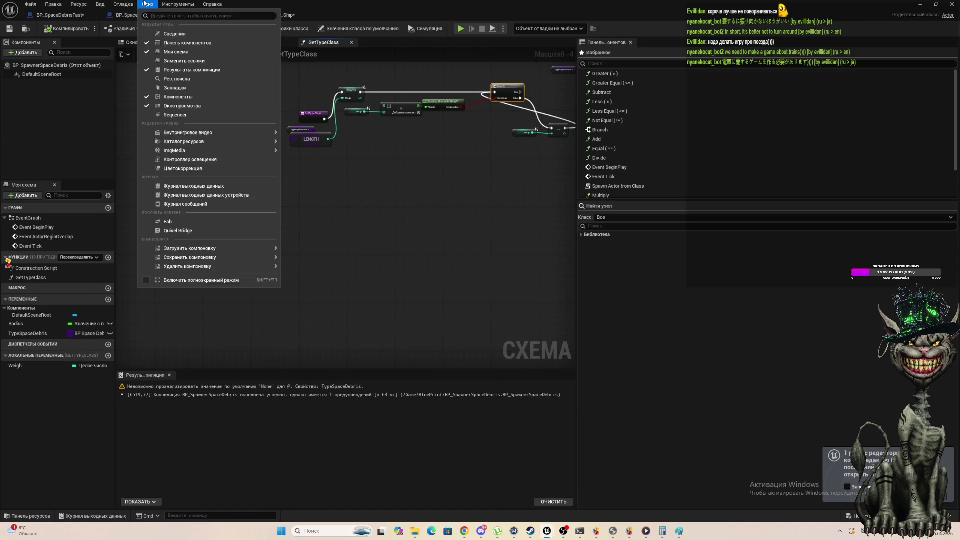
# Restore the Details panel and add a NewParam output to the GetTypeClass entry node.
pyautogui.moveTo(147, 5)
pyautogui.click(169, 34)
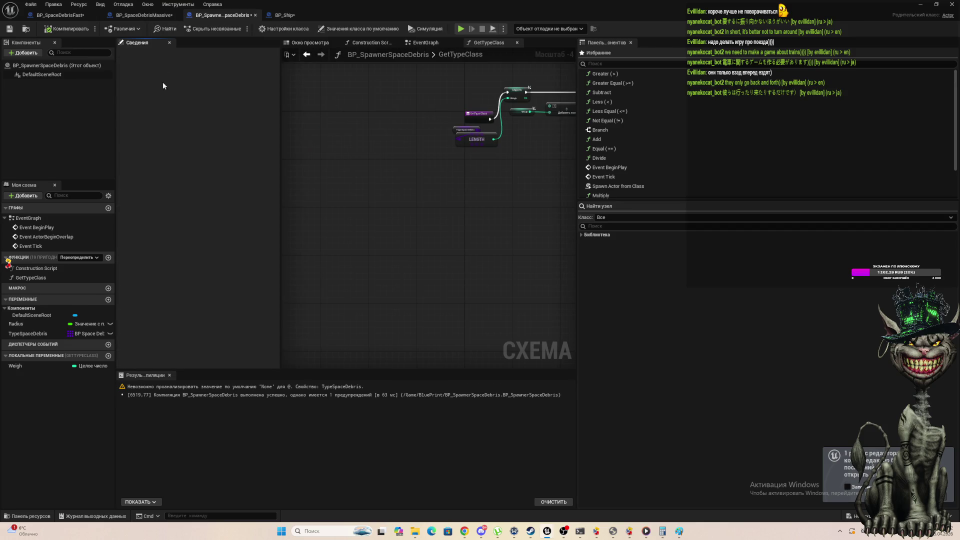
pyautogui.click(478, 114)
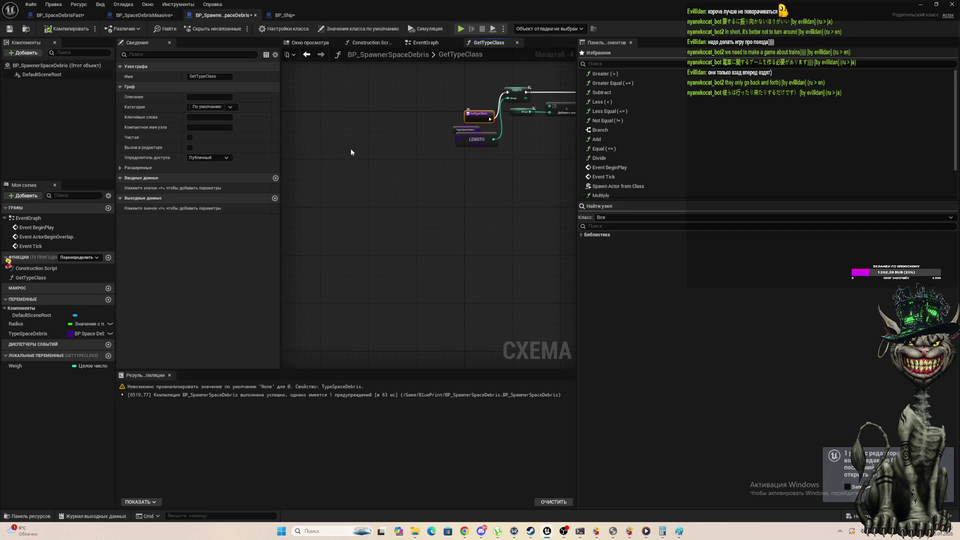
pyautogui.click(274, 198)
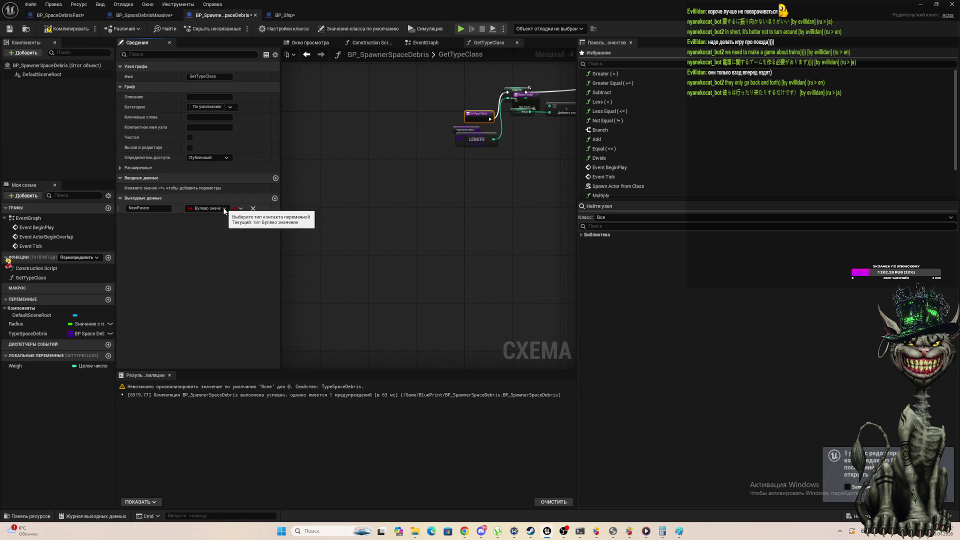
# Set NewParam's type to a BP Space Debris object reference via the type search.
pyautogui.click(224, 208)
pyautogui.write('BP_')
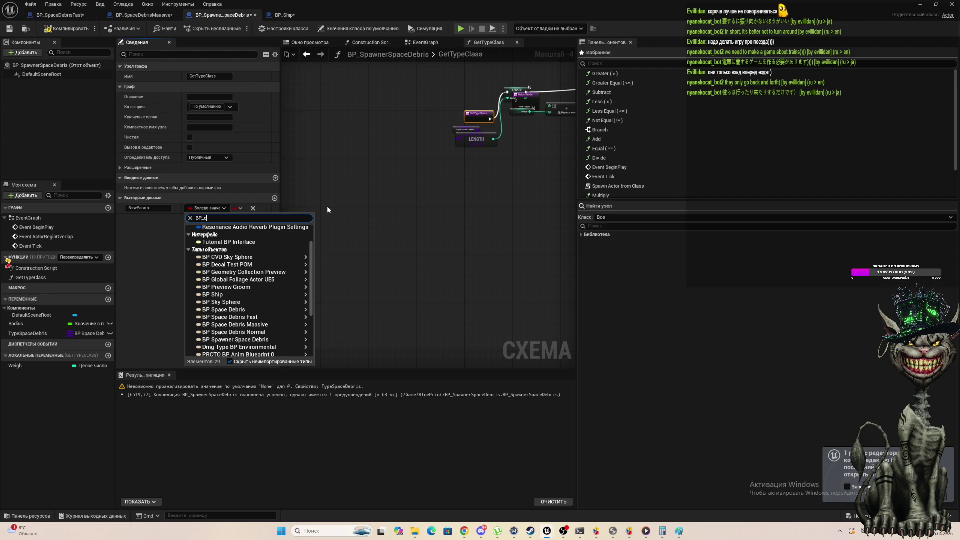
pyautogui.write('c')
pyautogui.press('BackSpace')
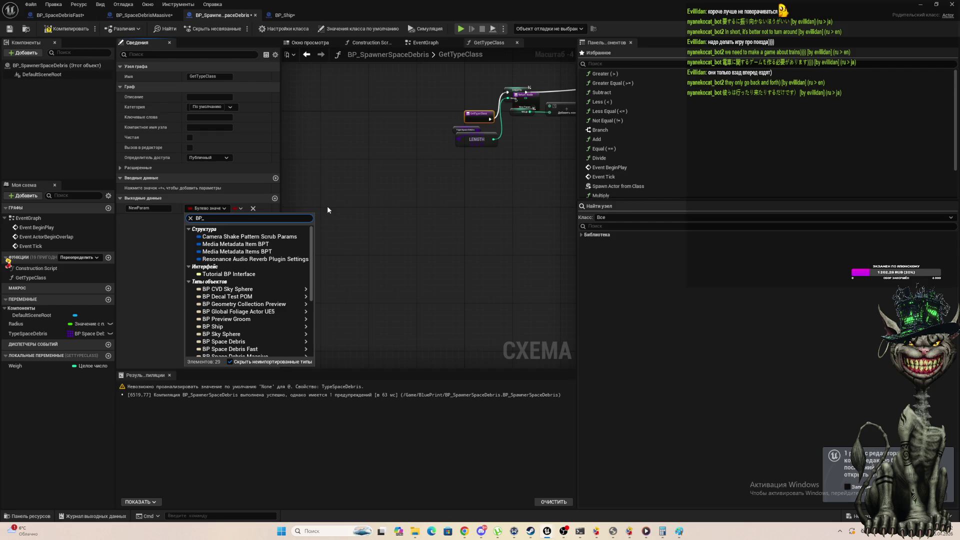
pyautogui.write('S')
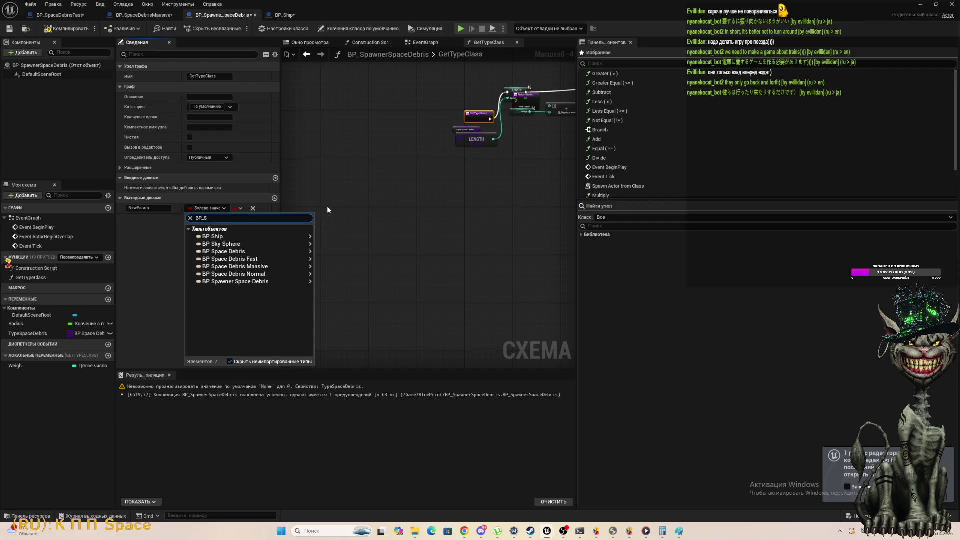
pyautogui.moveTo(247, 258)
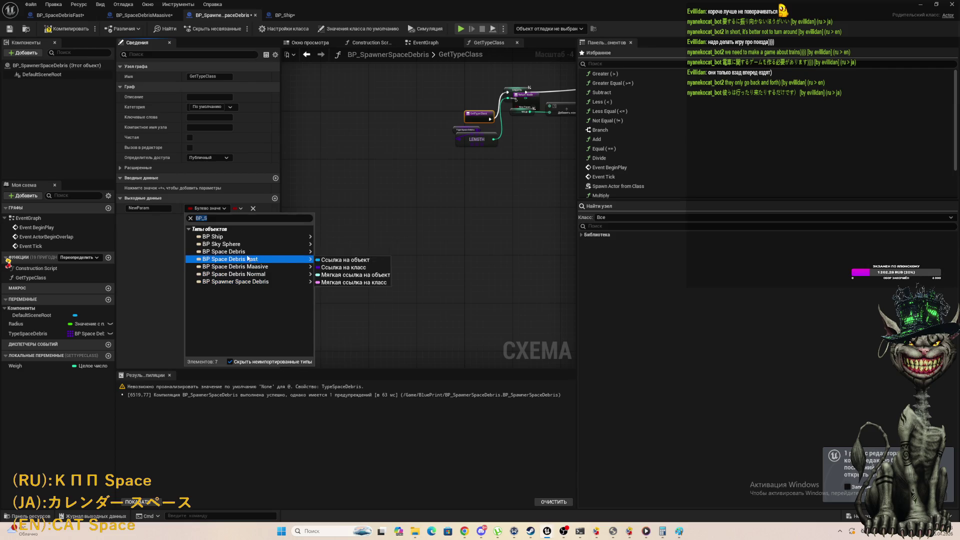
pyautogui.click(345, 253)
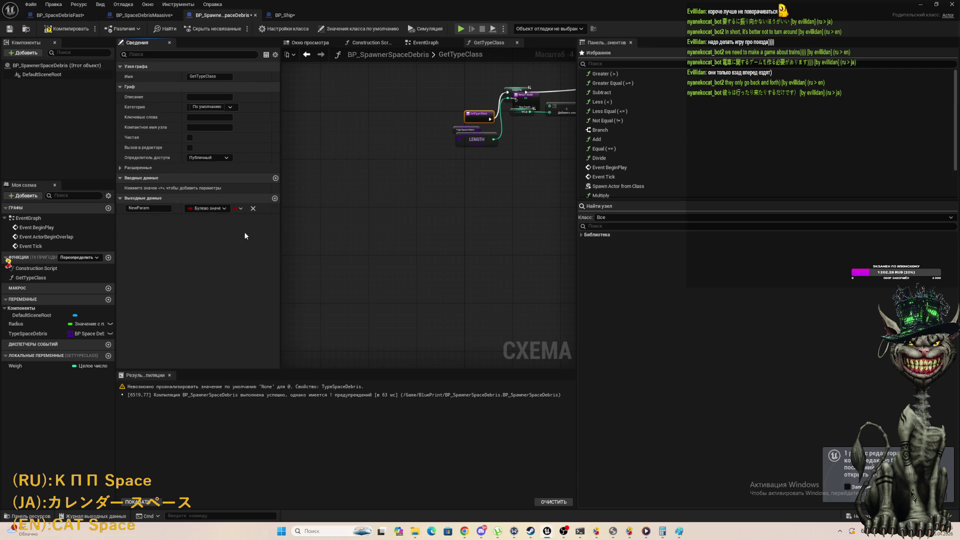
pyautogui.click(219, 209)
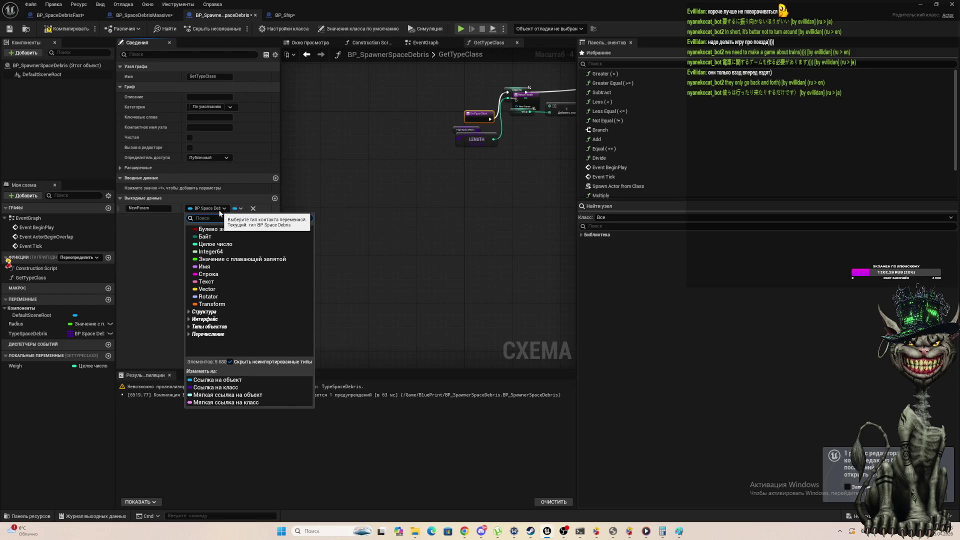
pyautogui.press('Escape')
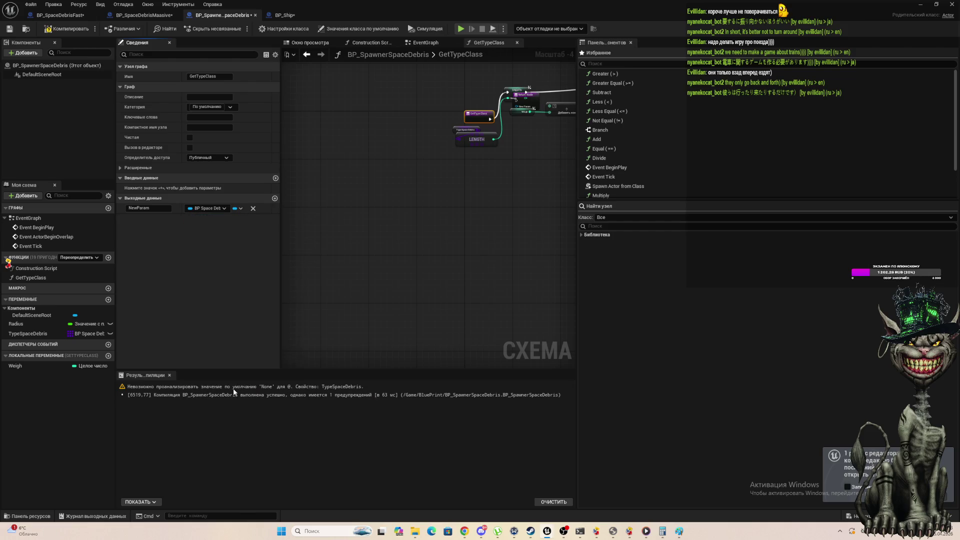
# Rename NewParam to RandomSpaceDebrisClass and tick the Pure (Чистая) checkbox in Details.
pyautogui.click(143, 209)
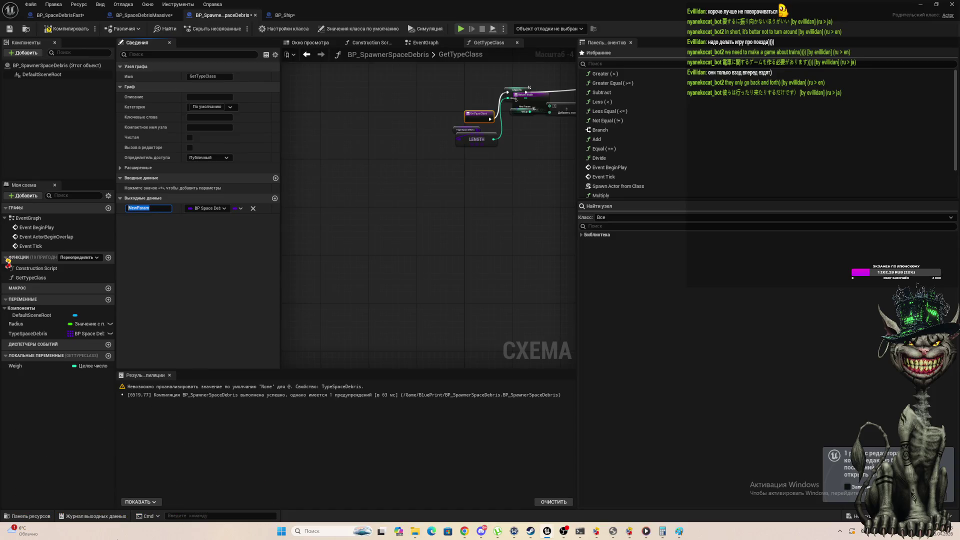
pyautogui.write('R')
pyautogui.press('BackSpace')
pyautogui.write('Ra')
pyautogui.write('Cla')
pyautogui.press('BackSpace')
pyautogui.press('BackSpace')
pyautogui.write('lass')
pyautogui.press('Return')
pyautogui.click(189, 137)
pyautogui.scroll(-1, 347, 229)
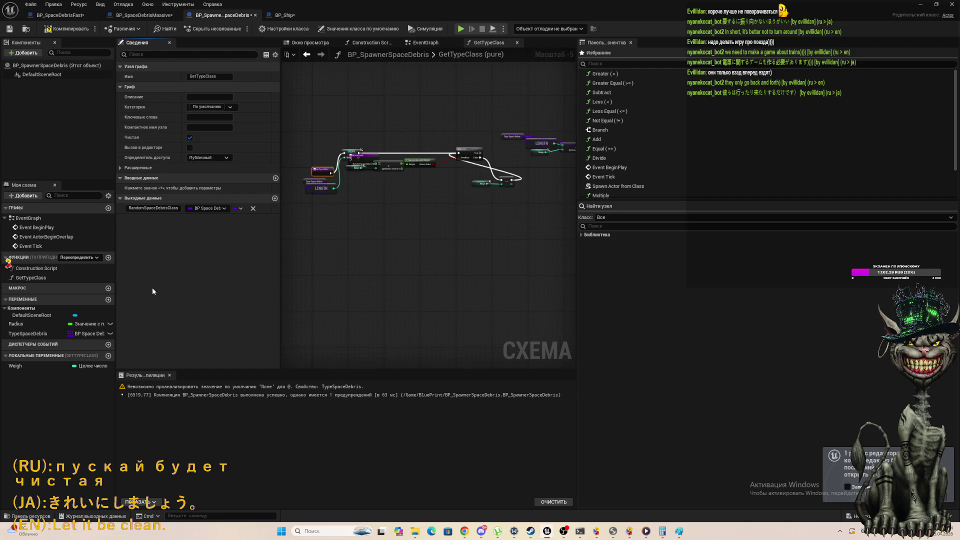
# Add a Return Node from the Branch's True pin and place it beside the GET node.
pyautogui.click(401, 237)
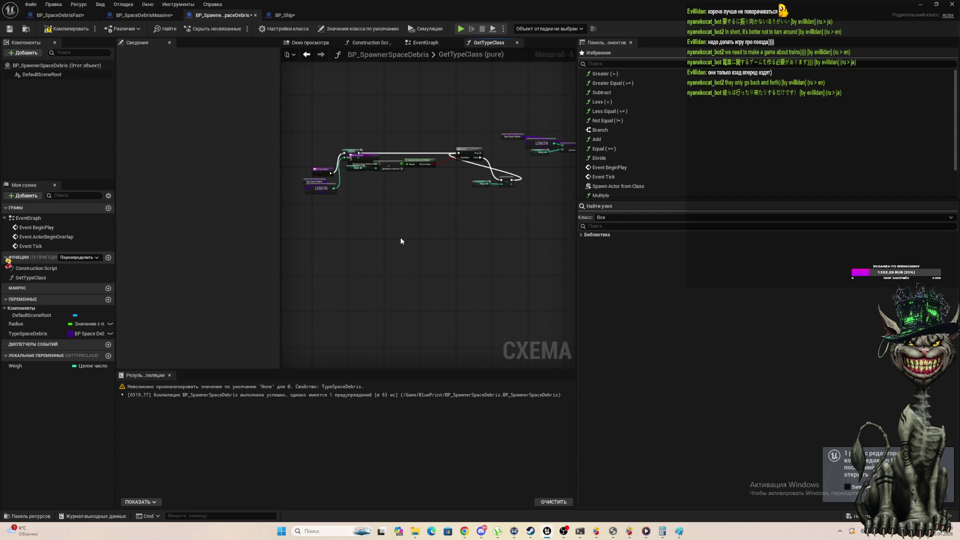
pyautogui.scroll(4, 403, 244)
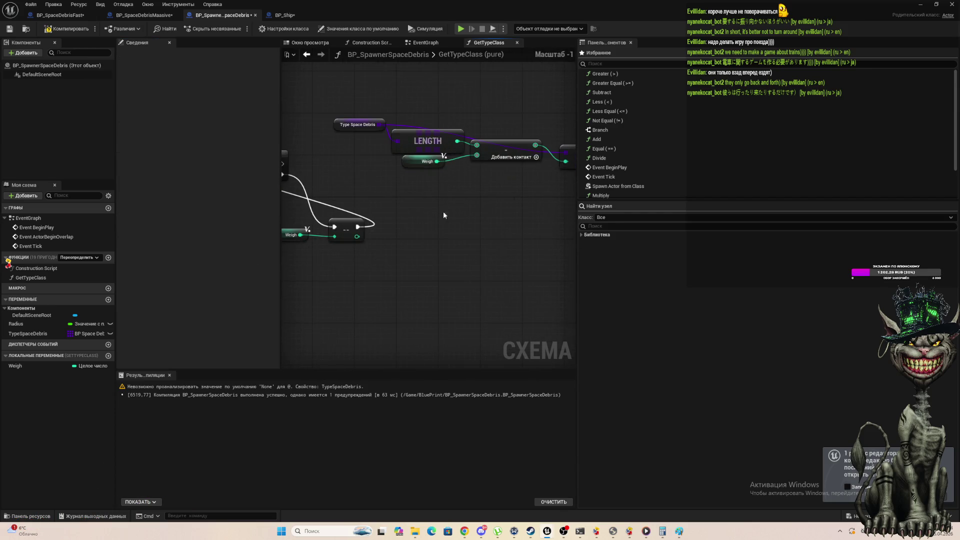
pyautogui.scroll(-4, 370, 181)
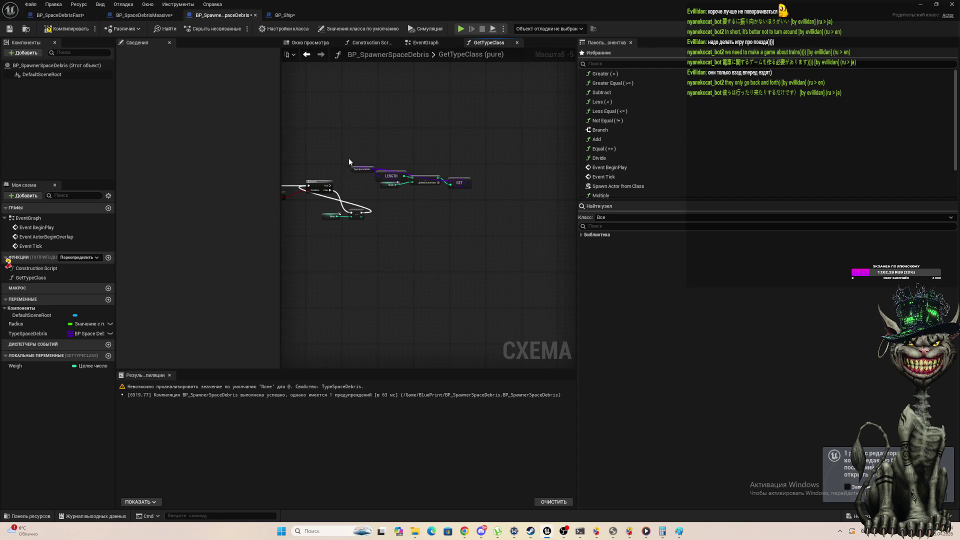
pyautogui.click(361, 169)
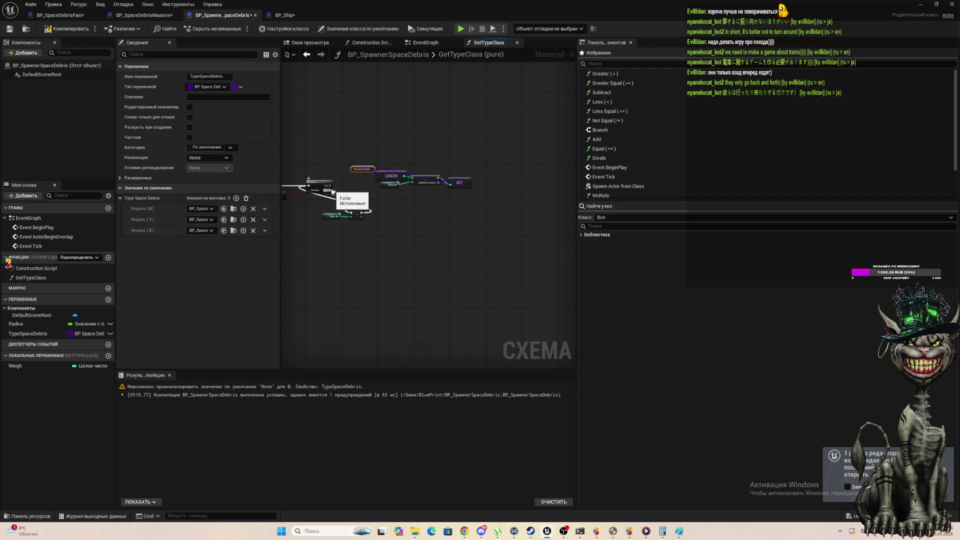
pyautogui.moveTo(330, 185)
pyautogui.mouseDown()
pyautogui.moveTo(365, 211)
pyautogui.moveTo(413, 282)
pyautogui.mouseUp()
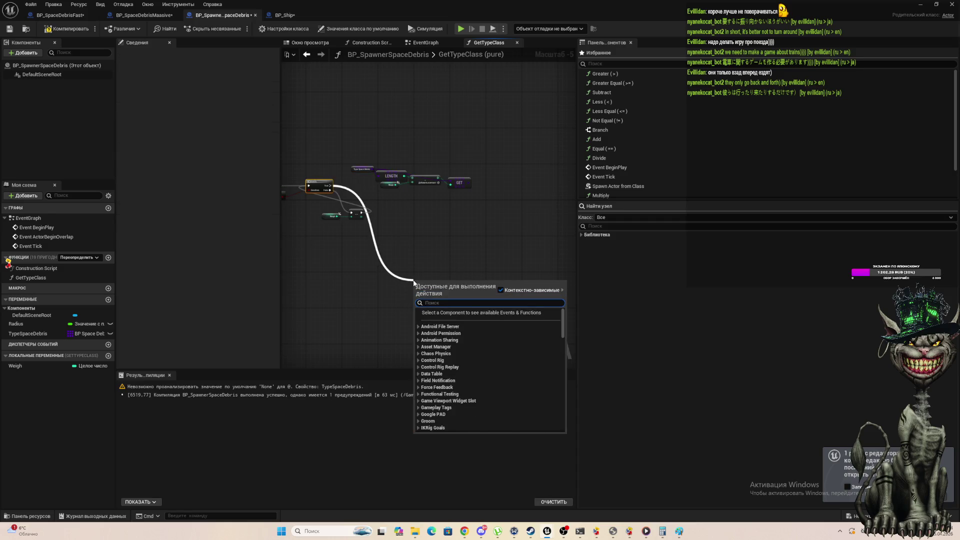
pyautogui.write('retur')
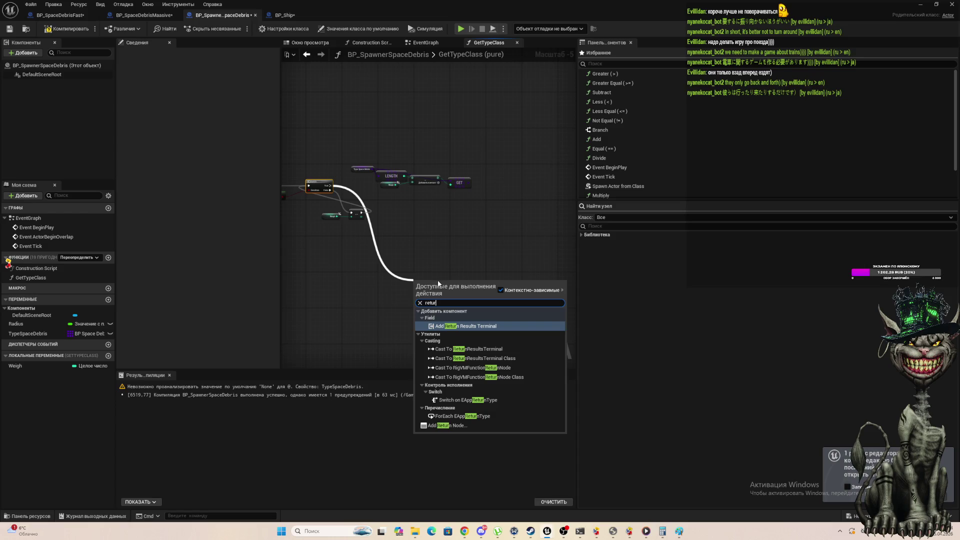
pyautogui.write('n')
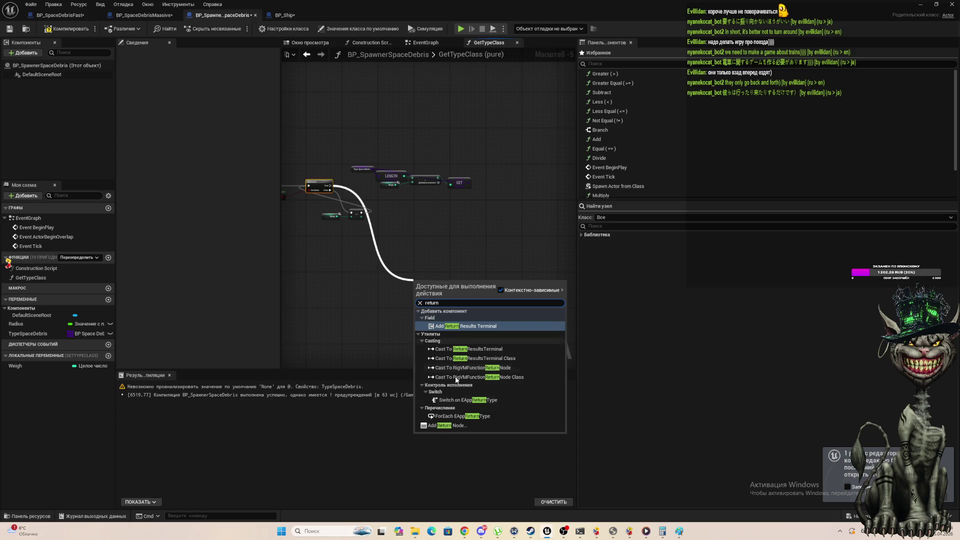
pyautogui.click(455, 427)
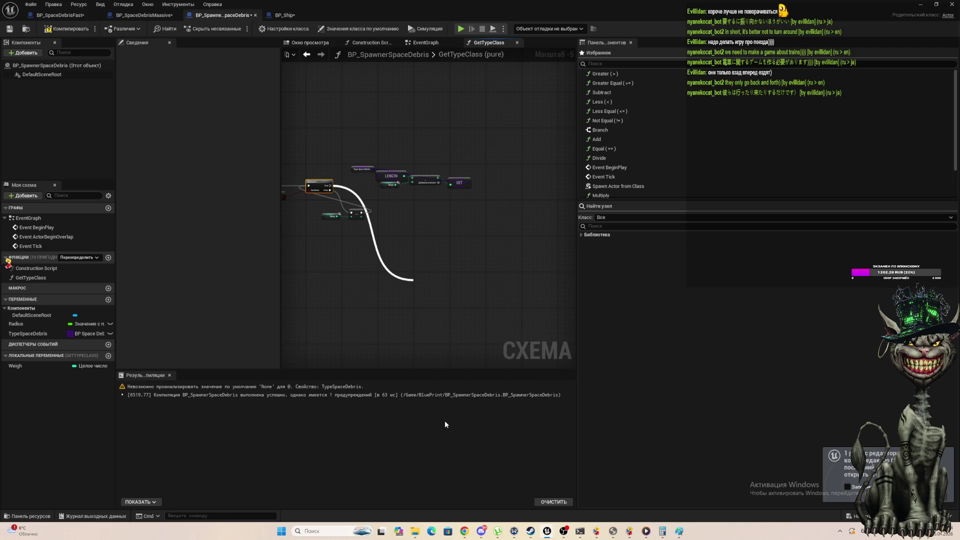
pyautogui.moveTo(427, 281)
pyautogui.mouseDown()
pyautogui.moveTo(462, 180)
pyautogui.moveTo(494, 186)
pyautogui.mouseUp()
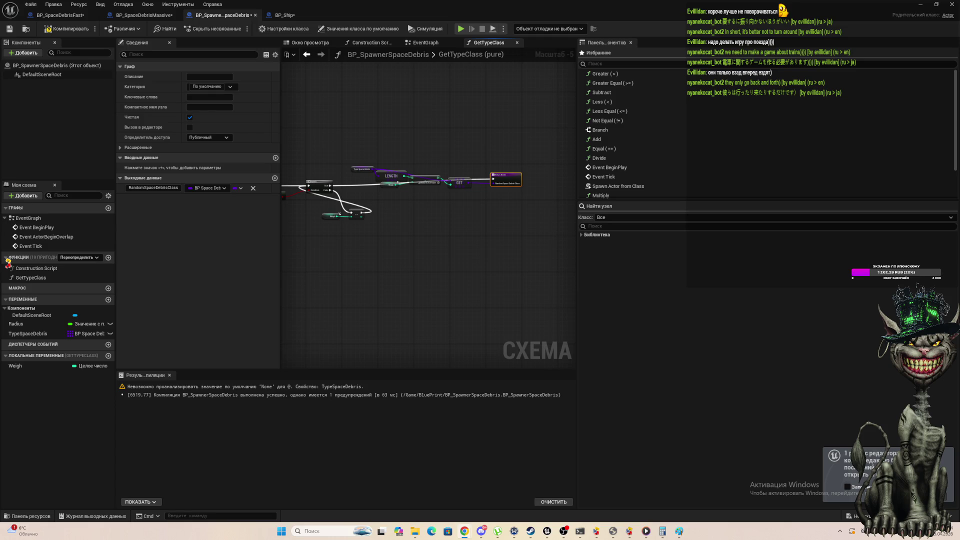
# Compile the blueprint, then move the LENGTH/add/GET nodes lower and the Branch further right.
pyautogui.click(66, 29)
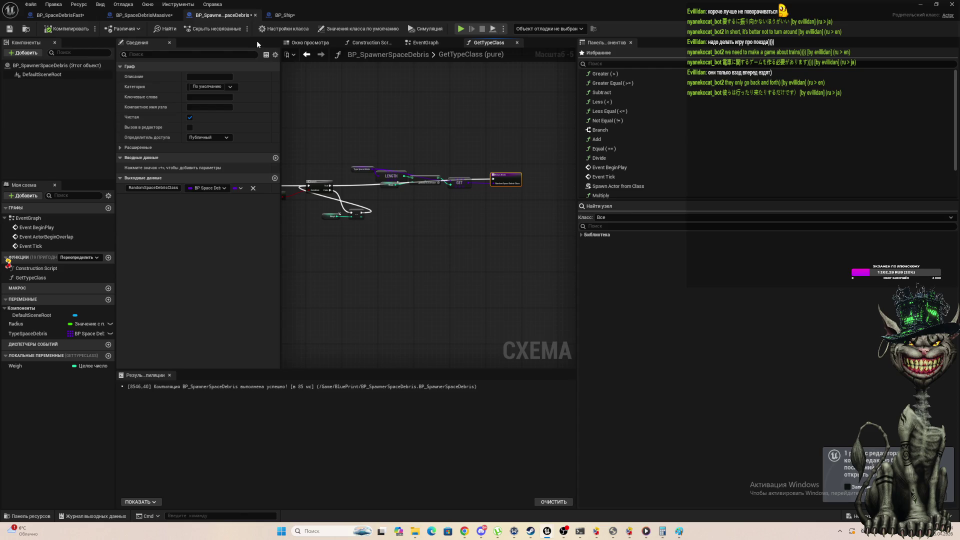
pyautogui.scroll(1, 419, 276)
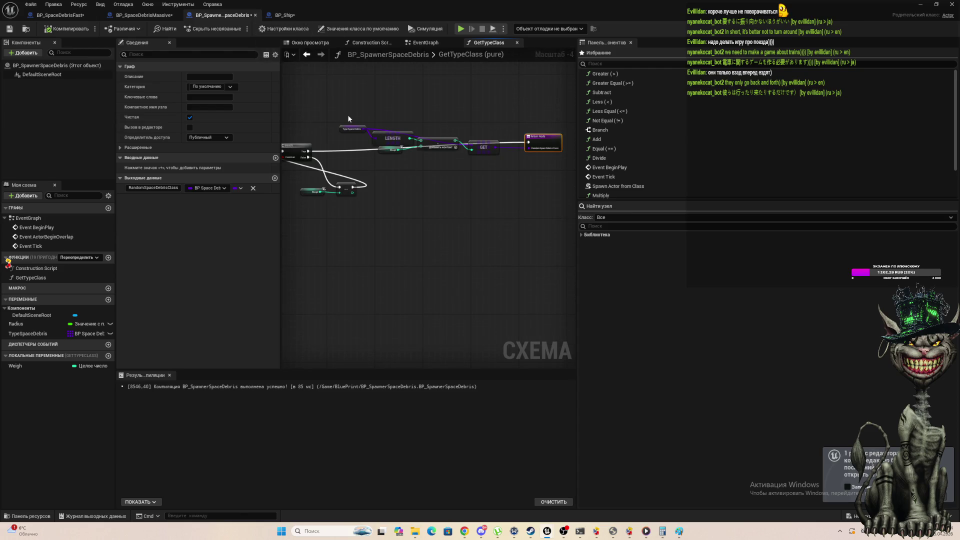
pyautogui.moveTo(349, 119); pyautogui.dragTo(478, 175)
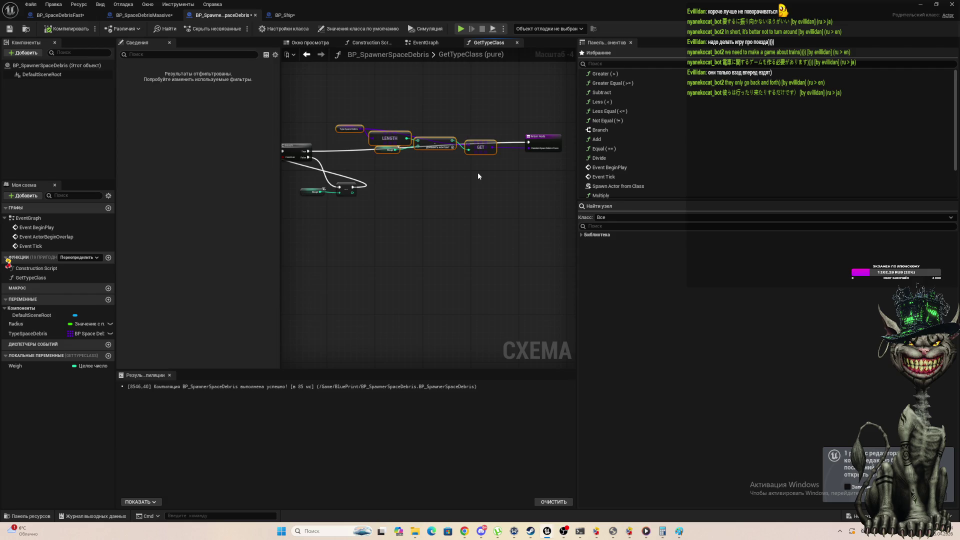
pyautogui.moveTo(390, 138)
pyautogui.mouseDown()
pyautogui.moveTo(393, 198)
pyautogui.moveTo(414, 198)
pyautogui.mouseUp()
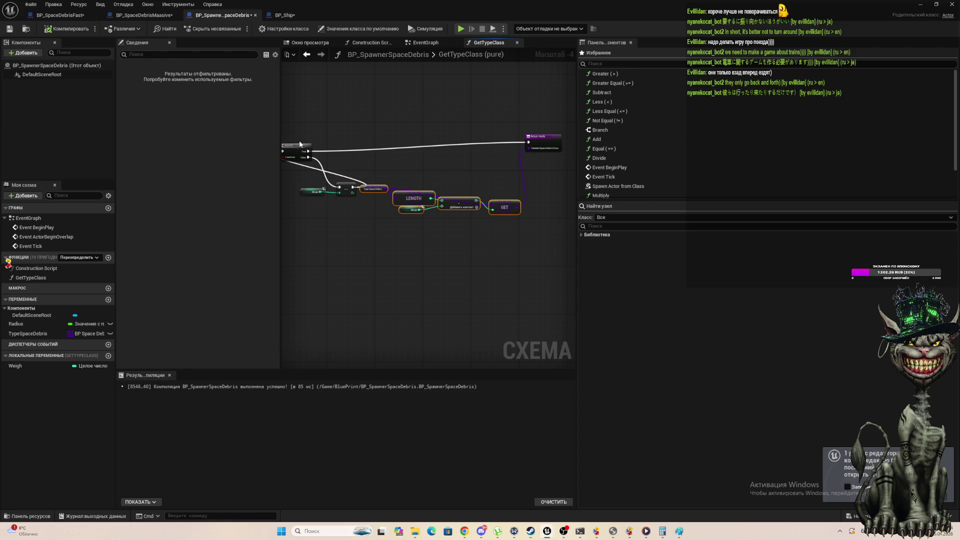
pyautogui.moveTo(291, 149)
pyautogui.mouseDown()
pyautogui.moveTo(308, 131)
pyautogui.moveTo(348, 140)
pyautogui.mouseUp()
pyautogui.scroll(-1, 295, 275)
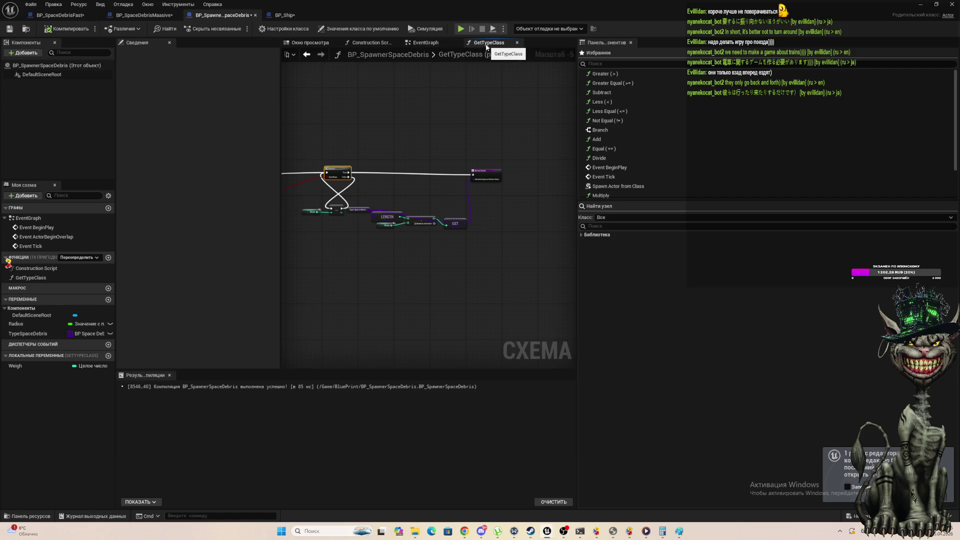
# In the EventGraph, add a Spawn Actor from Class node after Event BeginPlay.
pyautogui.click(427, 46)
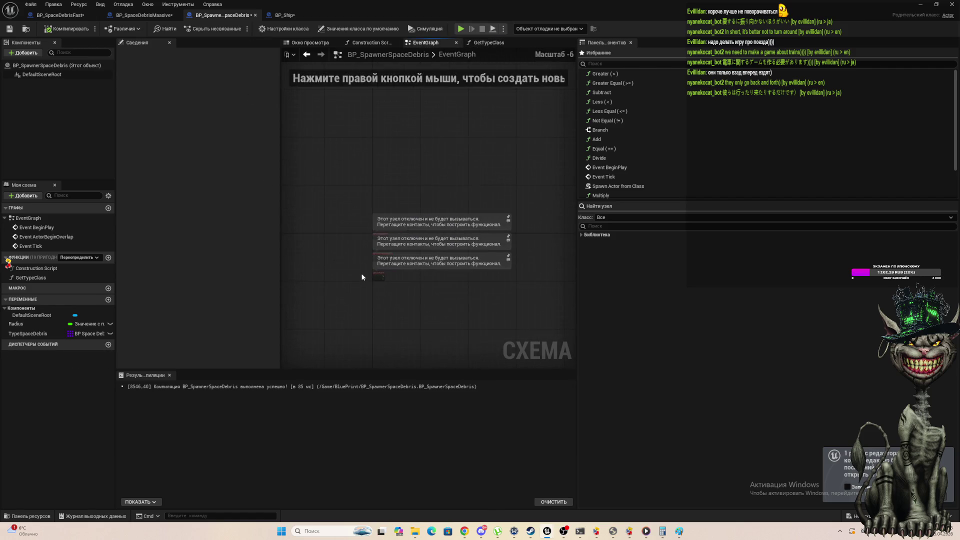
pyautogui.scroll(3, 445, 267)
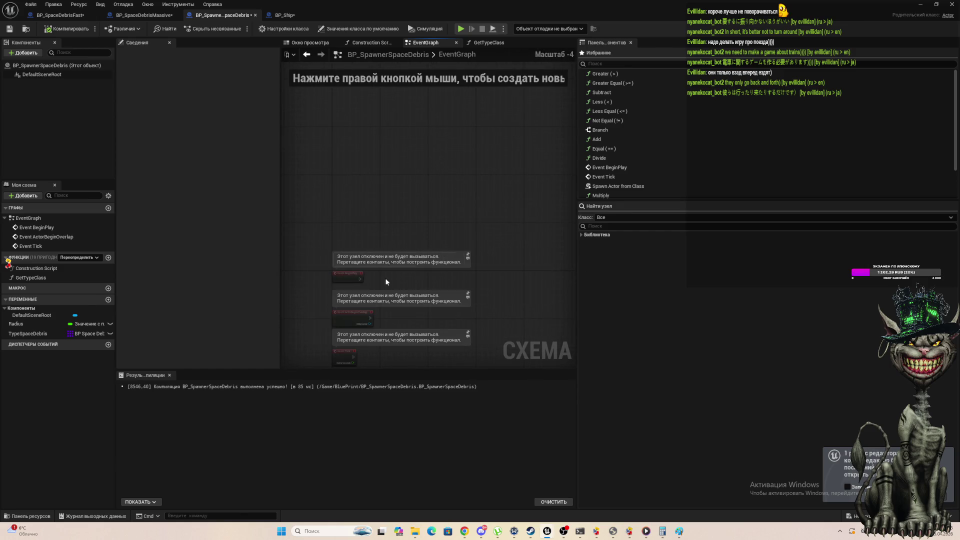
pyautogui.scroll(1, 365, 295)
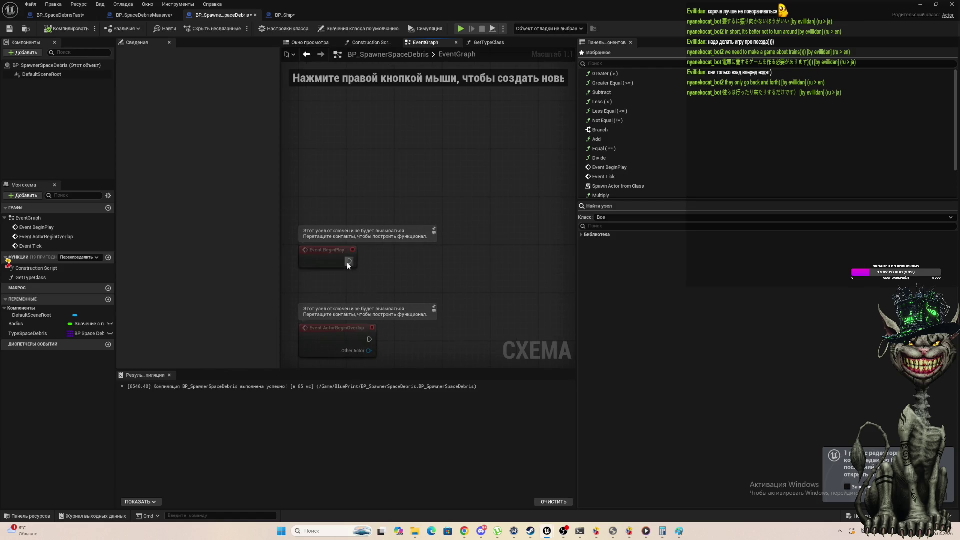
pyautogui.moveTo(348, 263); pyautogui.dragTo(404, 270)
pyautogui.moveTo(404, 270); pyautogui.dragTo(404, 270)
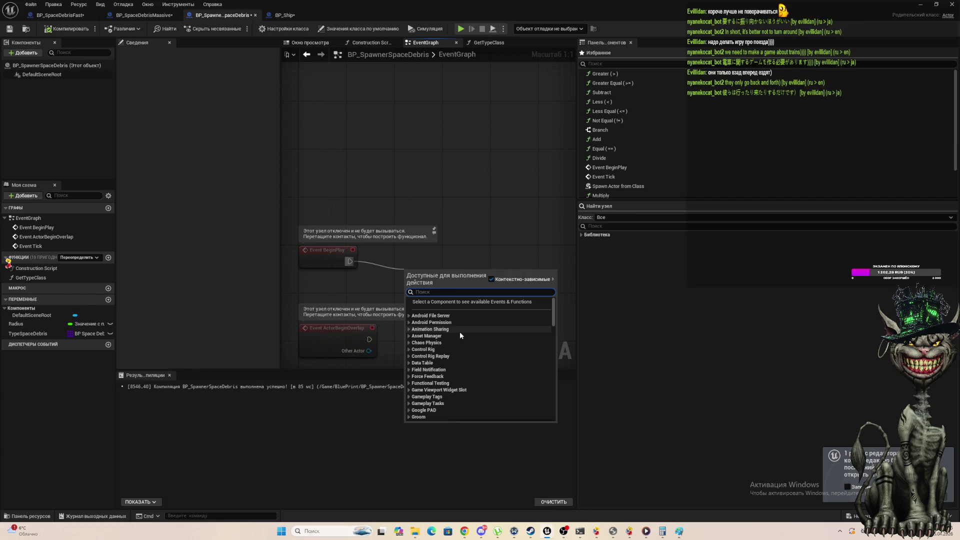
pyautogui.write('s')
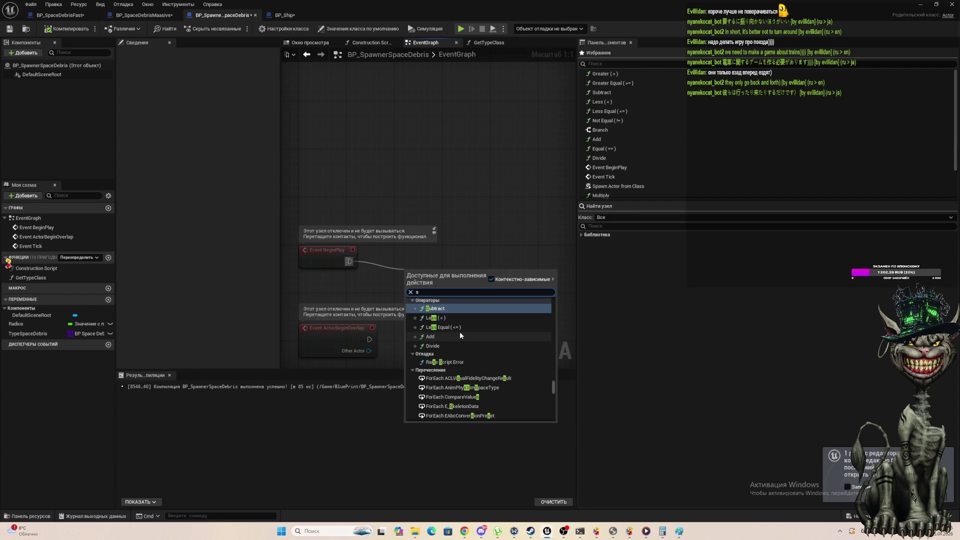
pyautogui.write('pan')
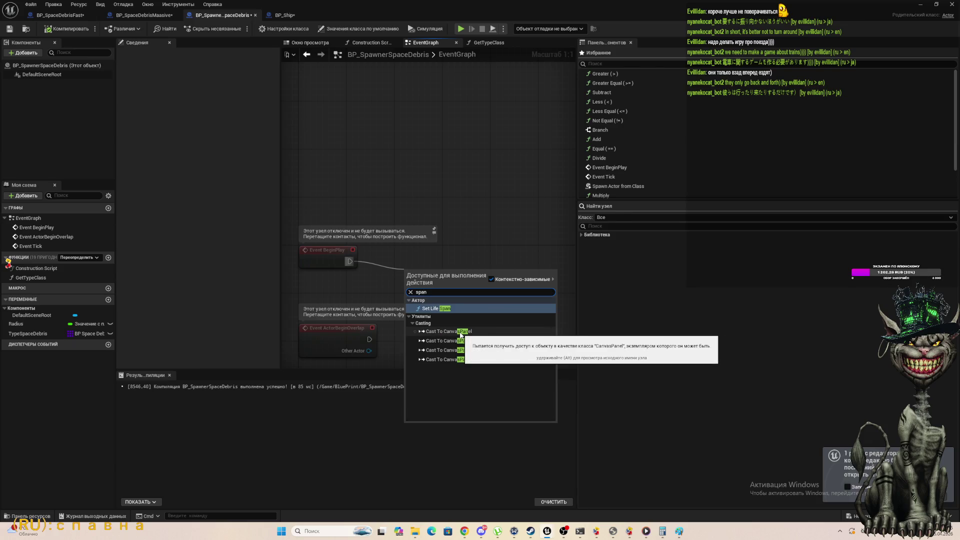
pyautogui.press('BackSpace')
pyautogui.press('BackSpace')
pyautogui.press('BackSpace')
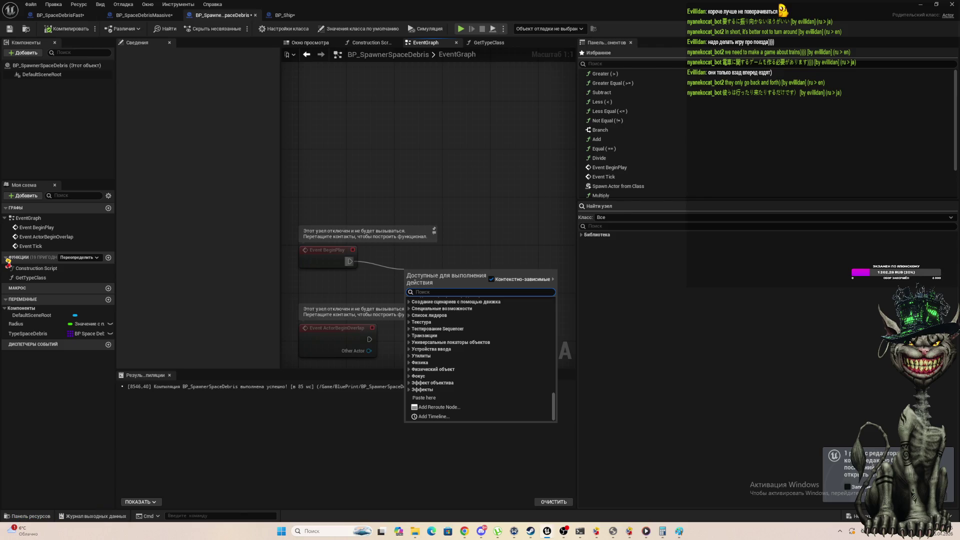
pyautogui.write('spa')
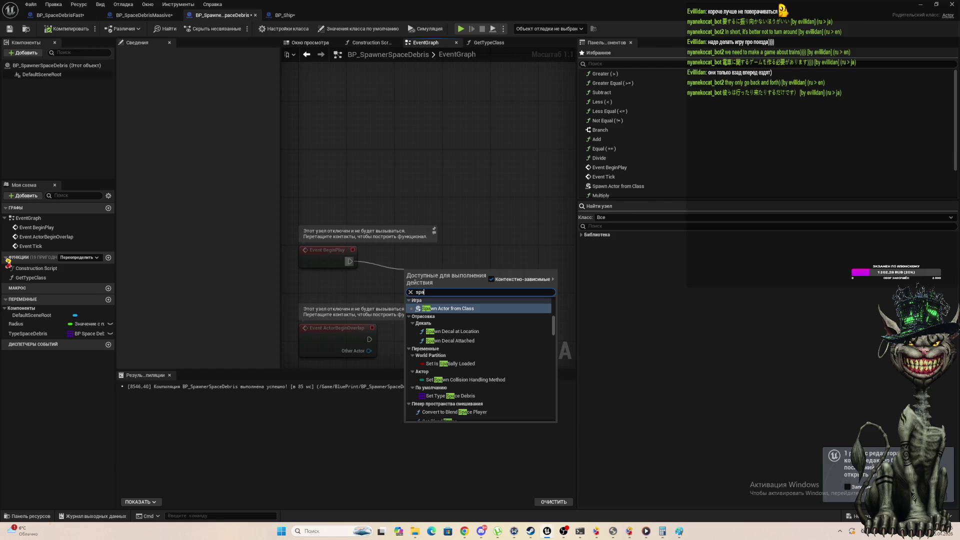
pyautogui.click(450, 309)
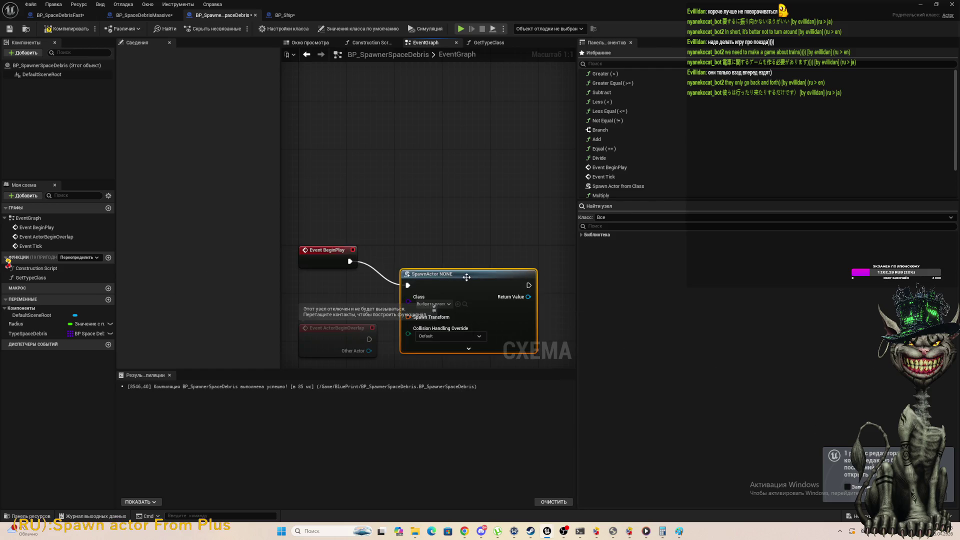
pyautogui.moveTo(467, 277); pyautogui.dragTo(515, 193)
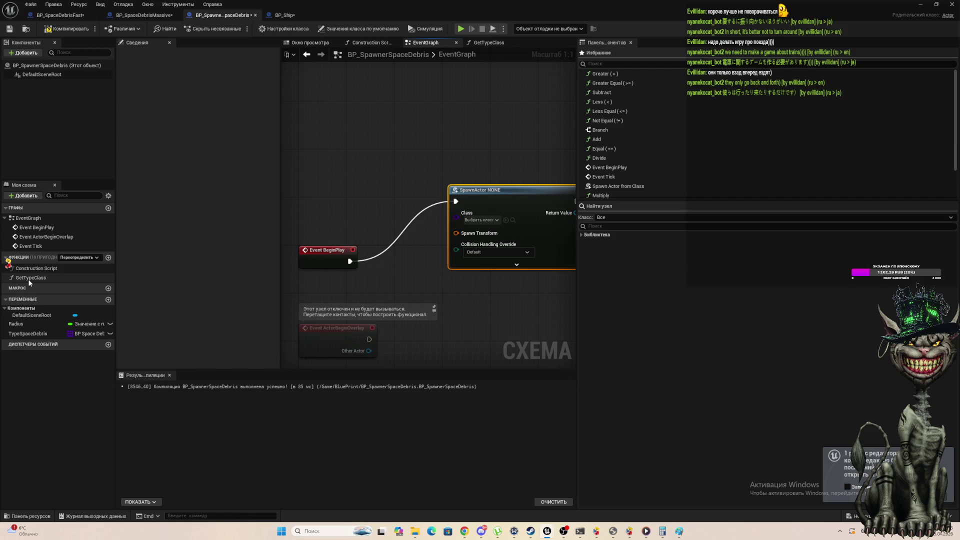
# Place a GetTypeClass call and wire its Random Space Debris Class into SpawnActor's Class.
pyautogui.moveTo(29, 278)
pyautogui.mouseDown()
pyautogui.moveTo(327, 266)
pyautogui.moveTo(363, 295)
pyautogui.mouseUp()
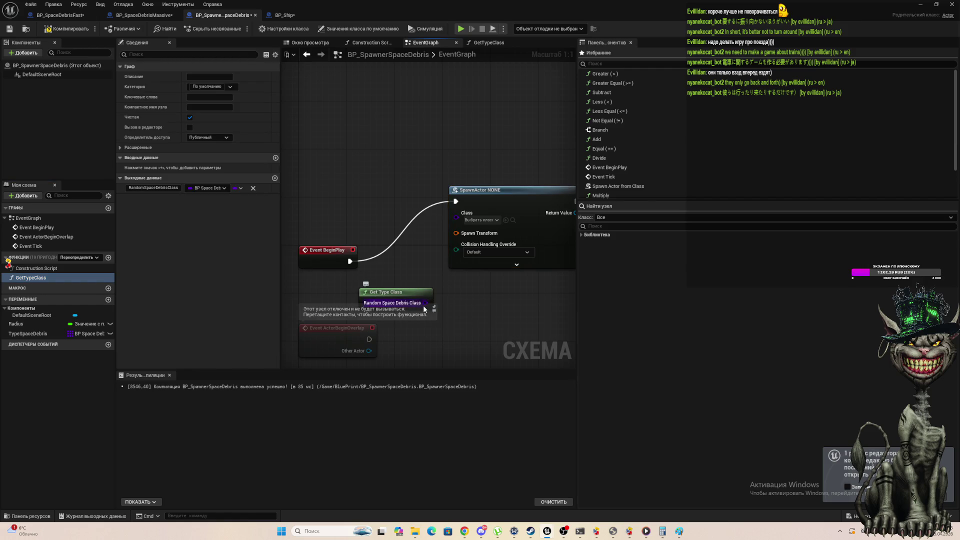
pyautogui.moveTo(425, 303)
pyautogui.mouseDown()
pyautogui.moveTo(432, 257)
pyautogui.moveTo(454, 215)
pyautogui.mouseUp()
pyautogui.scroll(-1, 412, 260)
pyautogui.scroll(1, 379, 256)
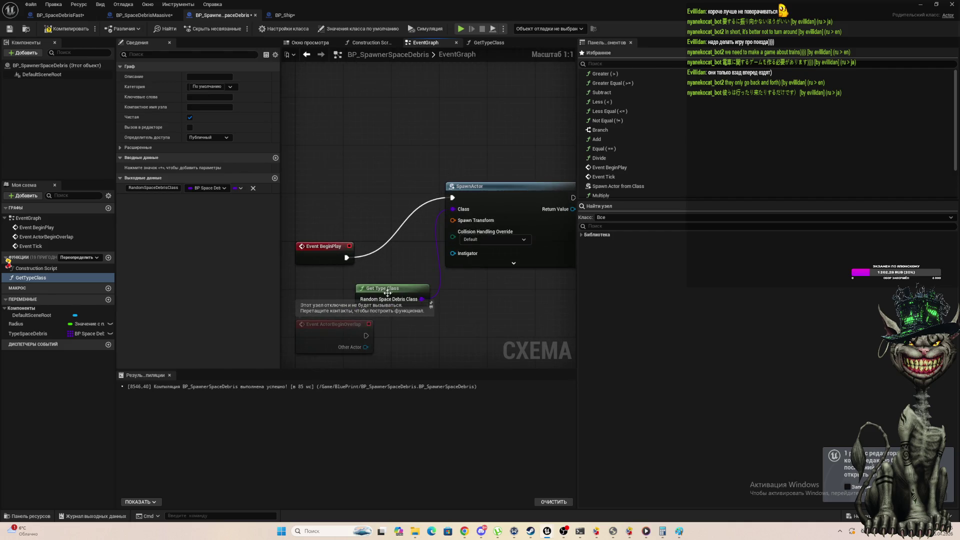
pyautogui.scroll(-2, 400, 226)
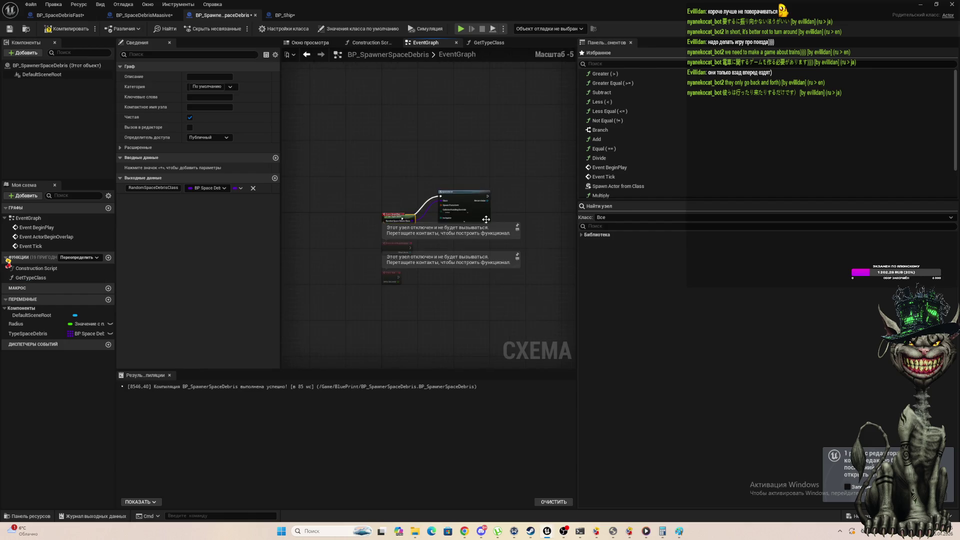
pyautogui.scroll(2, 494, 200)
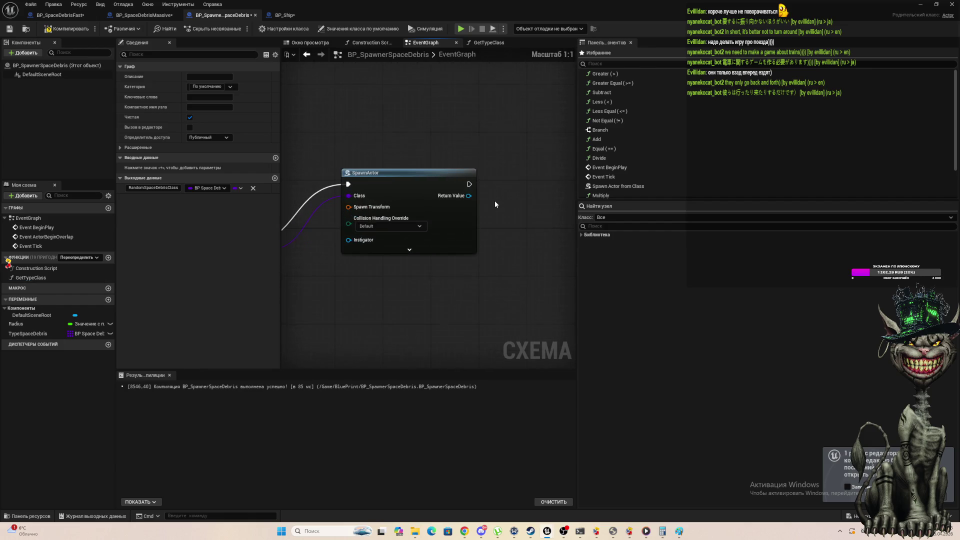
# Split SpawnActor's Spawn Transform pin and set the spawn Location X to 800.
pyautogui.rightClick(352, 210)
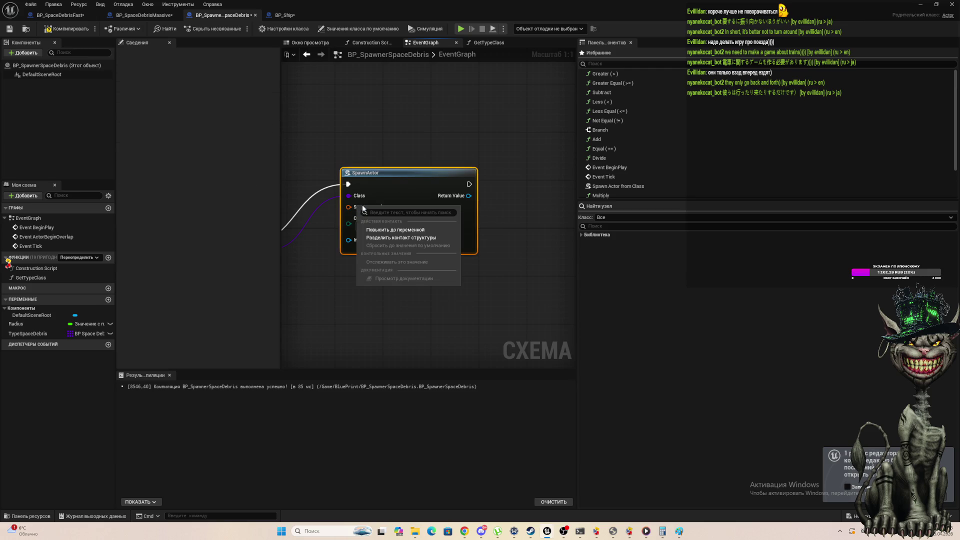
pyautogui.click(406, 239)
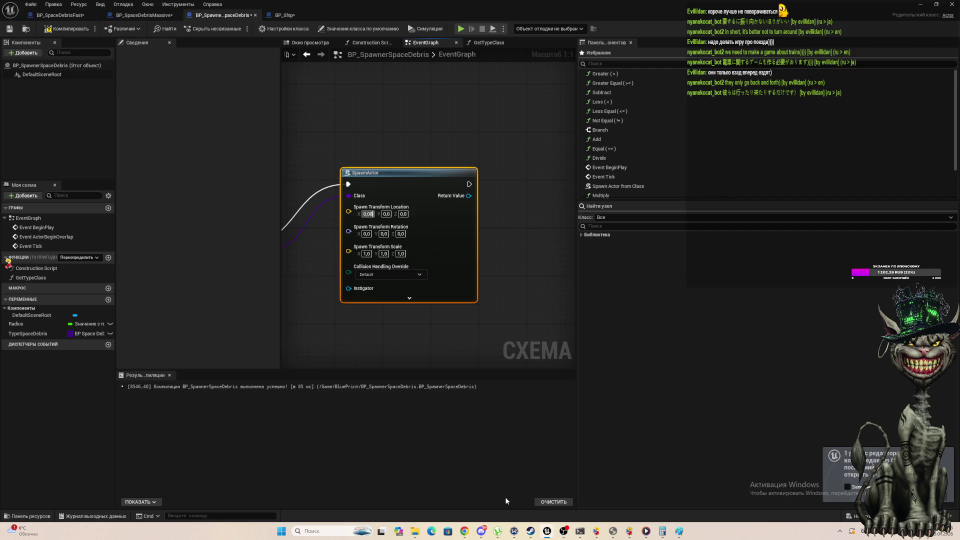
pyautogui.press('BackSpace')
pyautogui.write('800')
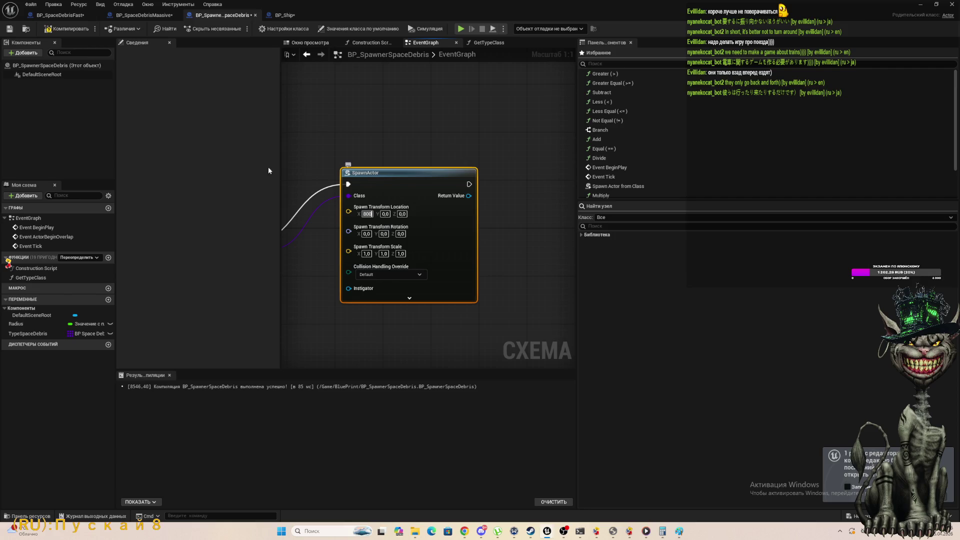
# Recompile the blueprint and shrink its editor away to reveal the level.
pyautogui.click(51, 30)
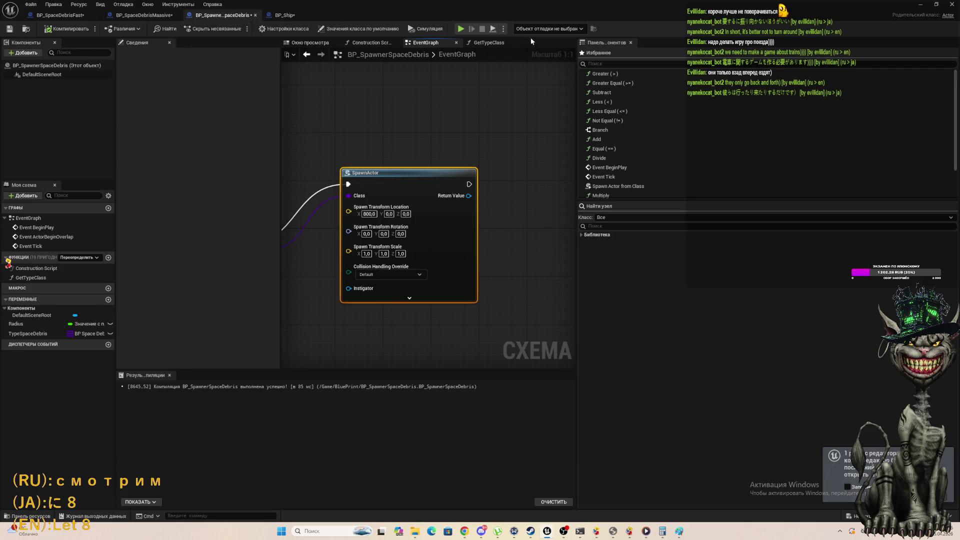
pyautogui.moveTo(531, 41)
pyautogui.mouseDown()
pyautogui.moveTo(500, 93)
pyautogui.moveTo(364, 152)
pyautogui.mouseUp()
pyautogui.click(426, 150)
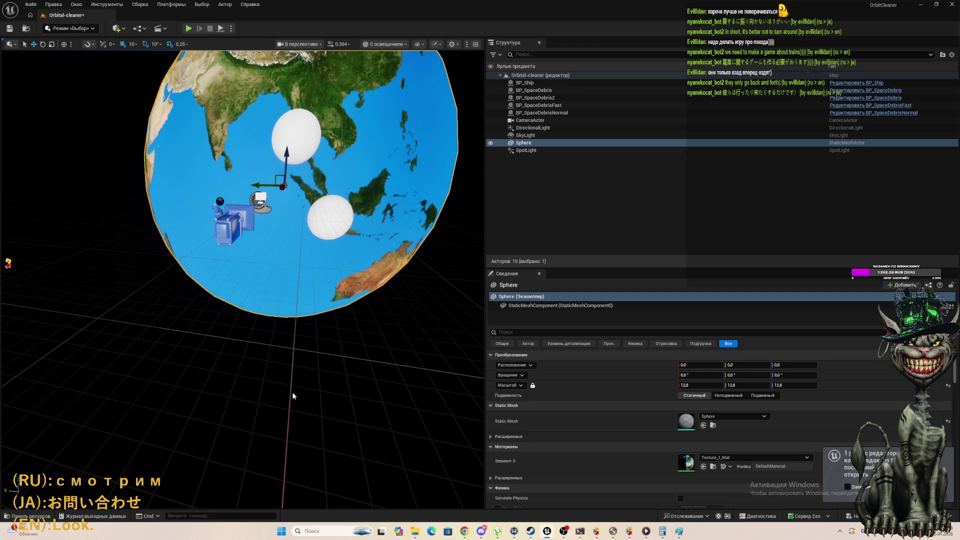
# Drop a BP_SpawnerSpaceDebris into the level and run a quick play-test.
pyautogui.click(421, 309)
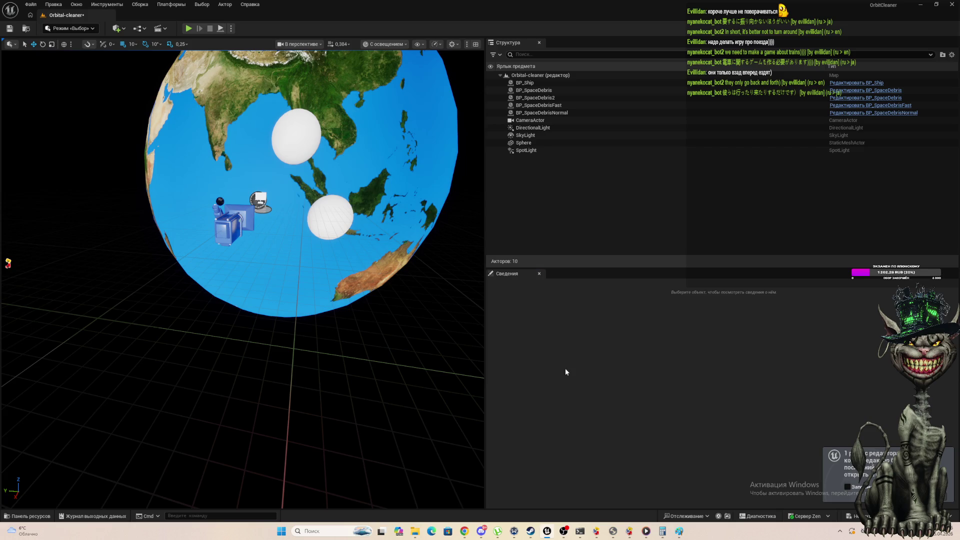
pyautogui.click(29, 516)
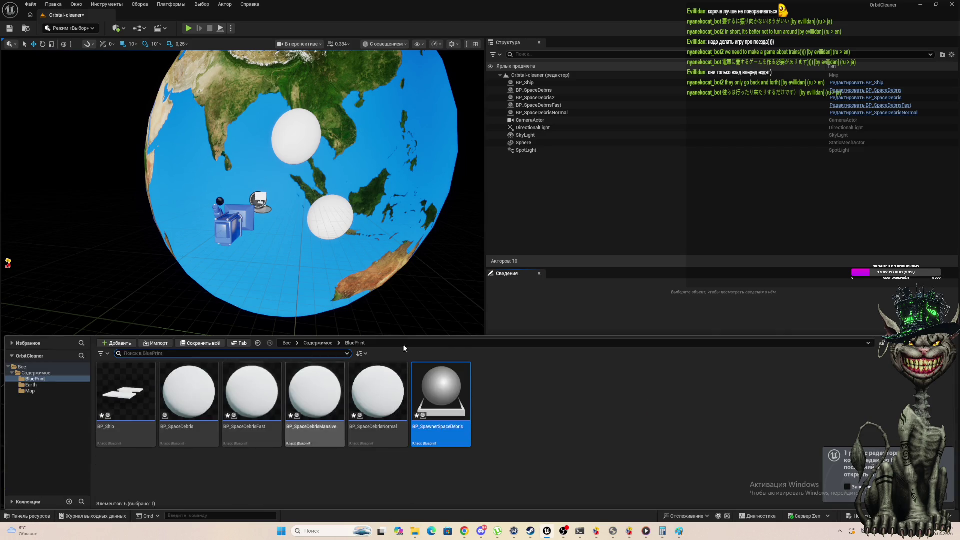
pyautogui.moveTo(441, 376)
pyautogui.mouseDown()
pyautogui.moveTo(165, 332)
pyautogui.moveTo(78, 231)
pyautogui.mouseUp()
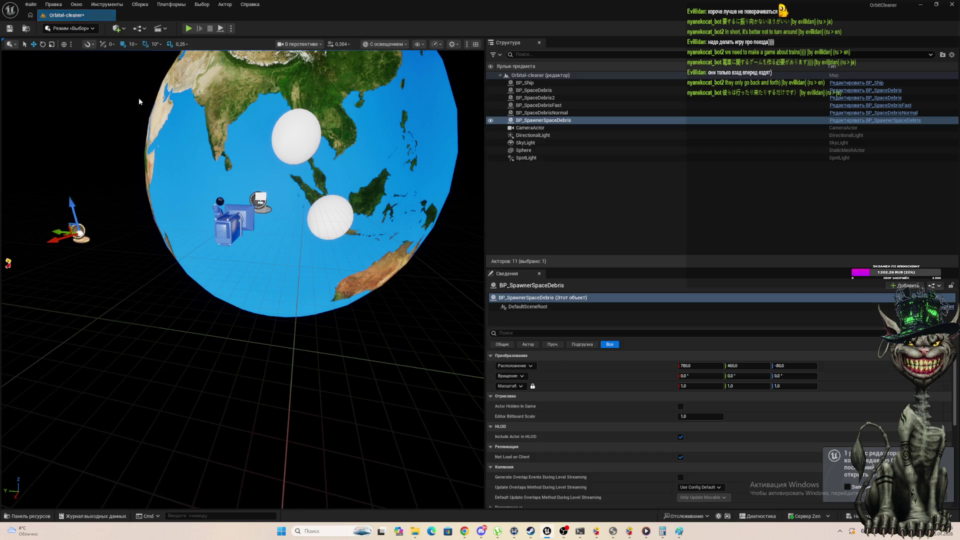
pyautogui.click(189, 29)
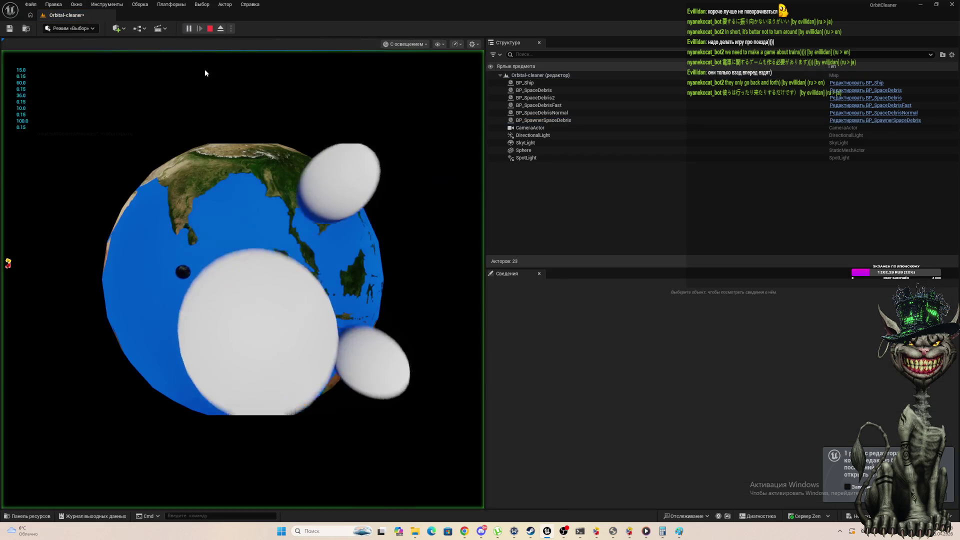
pyautogui.click(215, 28)
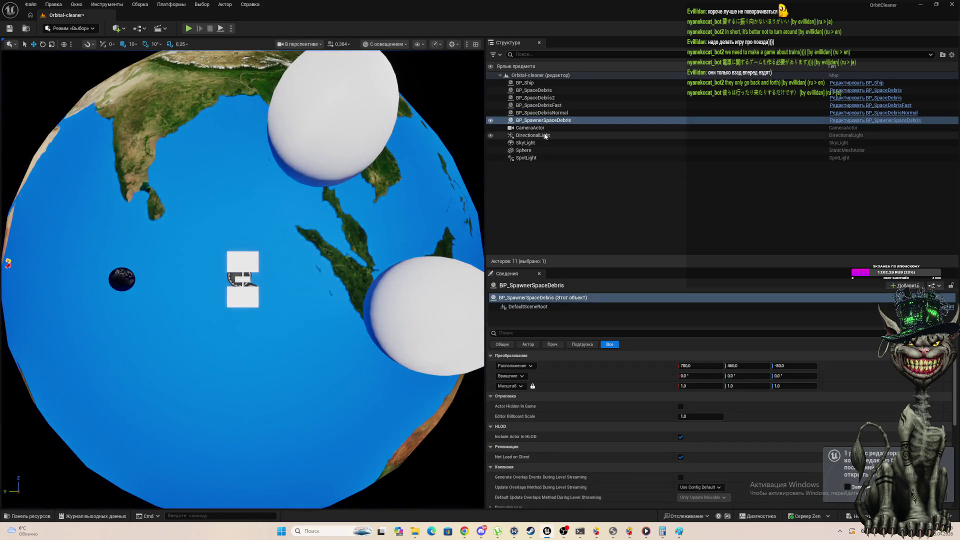
# Delete BP_SpaceDebrisFast, BP_SpaceDebrisNormal and BP_SpawnerSpaceDebris via the Outliner.
pyautogui.click(533, 105)
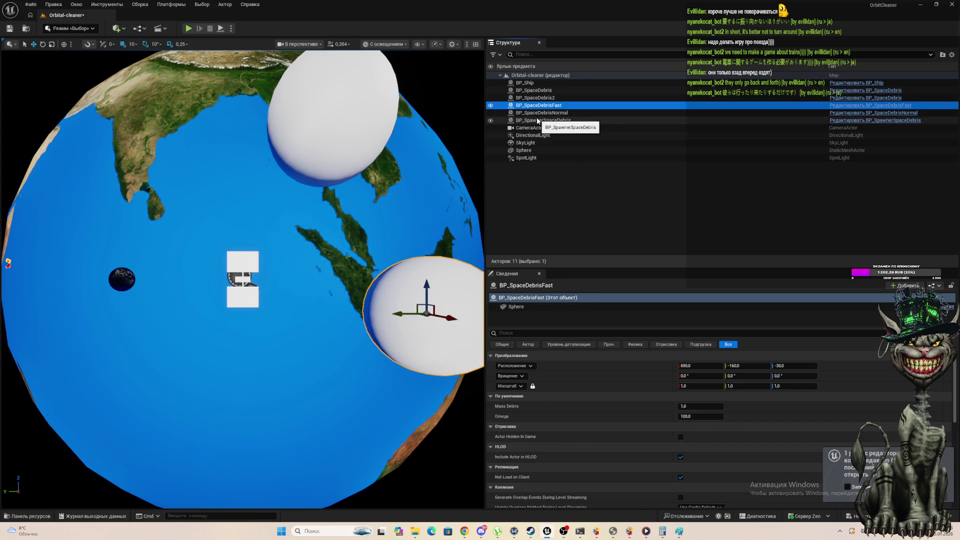
pyautogui.keyDown('shift'); pyautogui.click(538, 121); pyautogui.keyUp('shift')
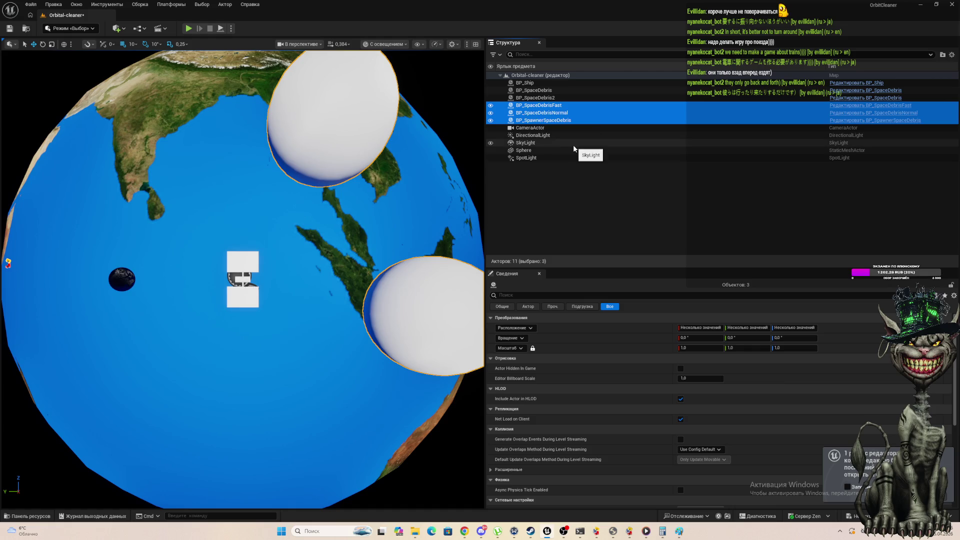
pyautogui.press('Delete')
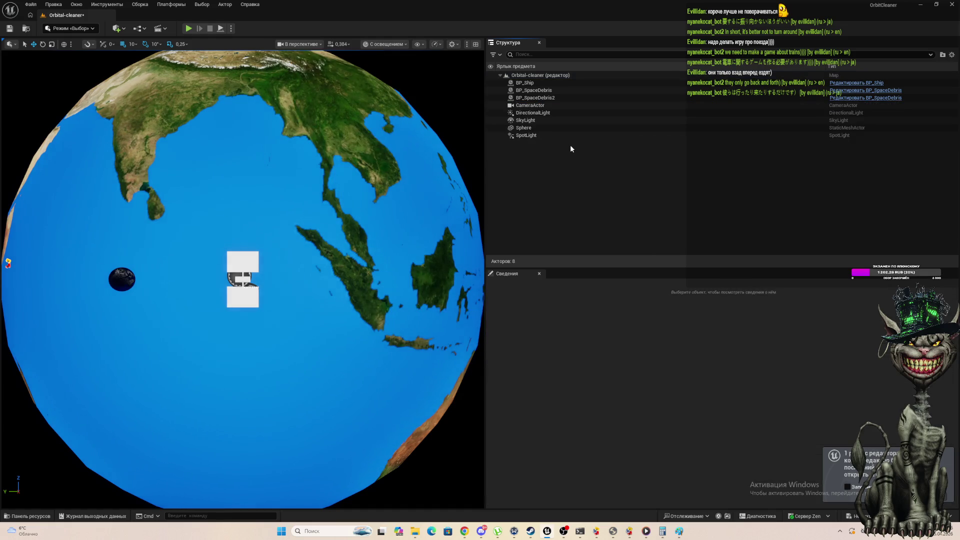
# Place a new BP_SpawnerSpaceDebris in the level and run a first play-test.
pyautogui.click(25, 517)
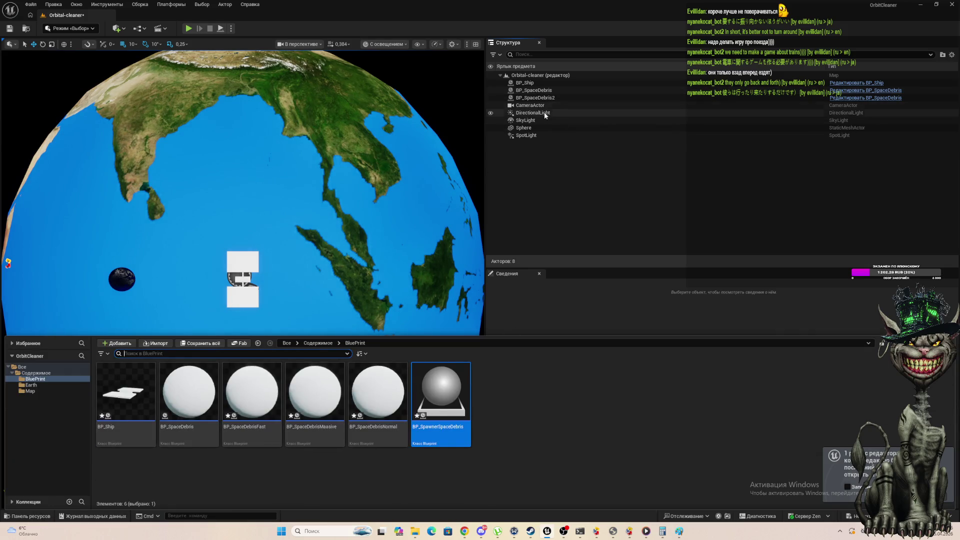
pyautogui.moveTo(457, 399)
pyautogui.mouseDown()
pyautogui.moveTo(440, 122)
pyautogui.moveTo(456, 111)
pyautogui.mouseUp()
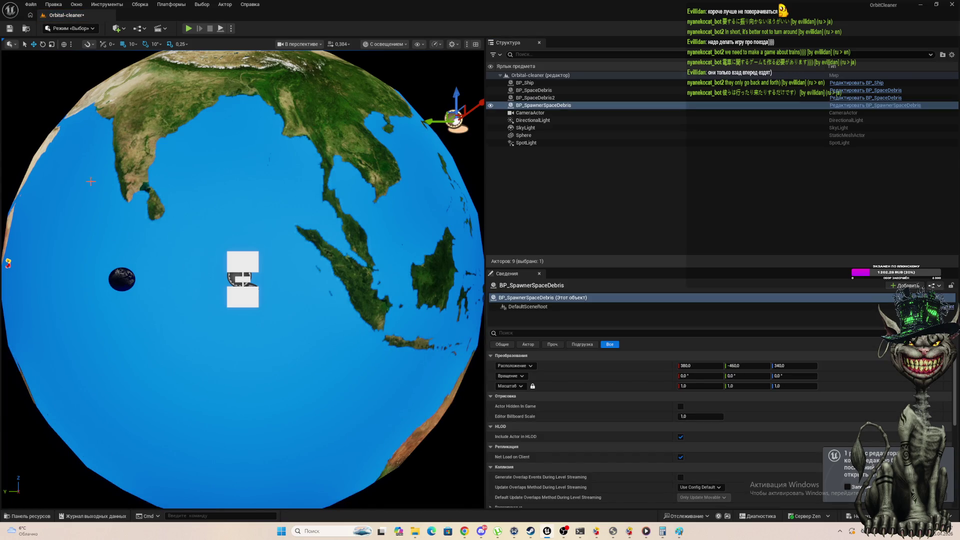
pyautogui.click(189, 28)
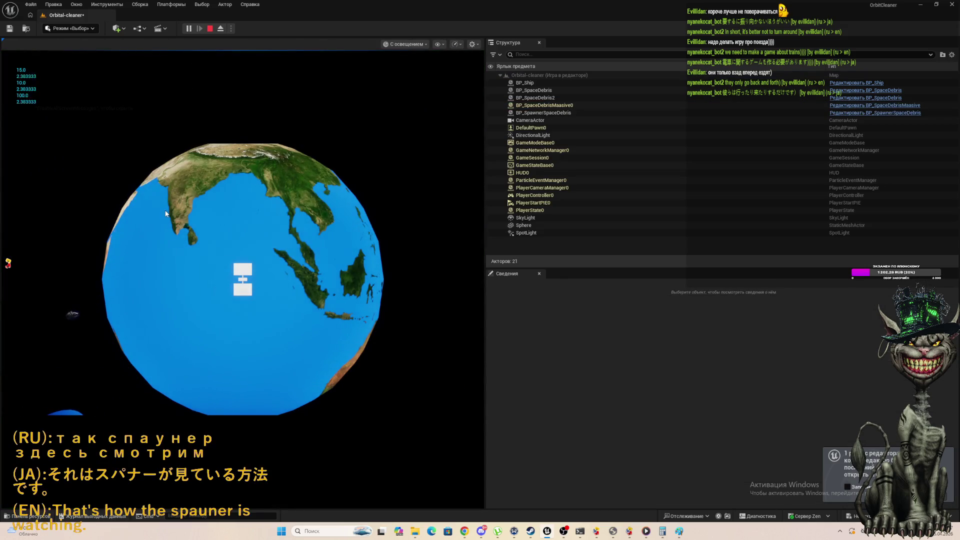
pyautogui.click(210, 28)
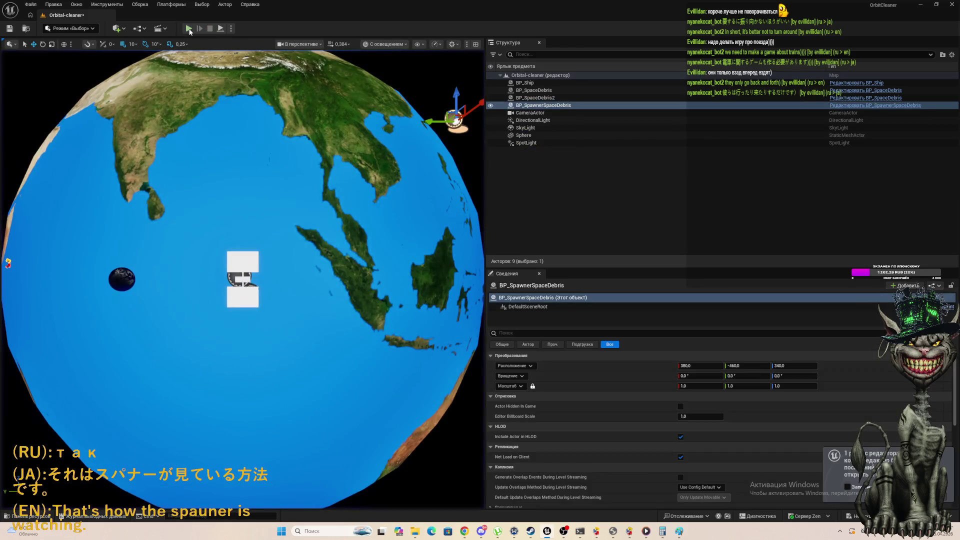
# Play-test the level three more times to see which debris spawns.
pyautogui.click(188, 28)
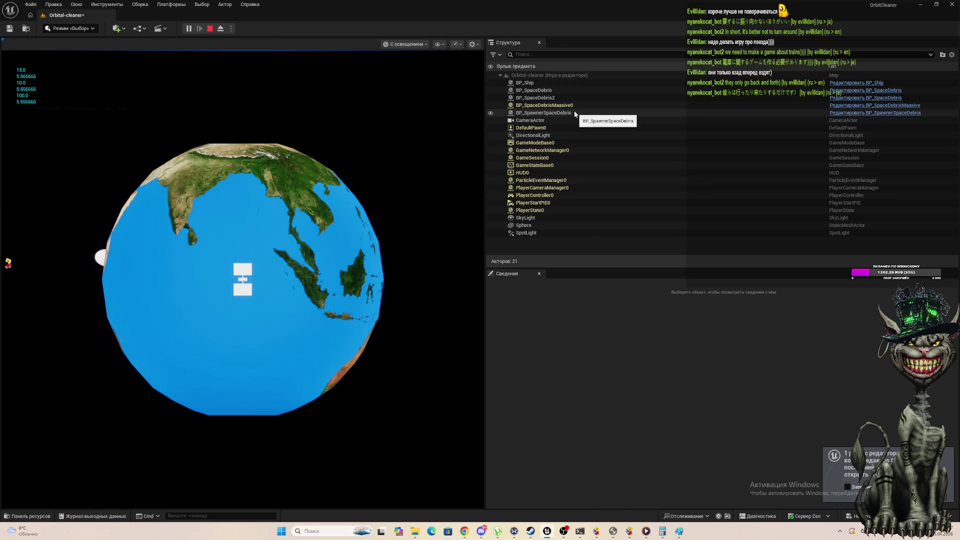
pyautogui.click(210, 29)
pyautogui.click(186, 28)
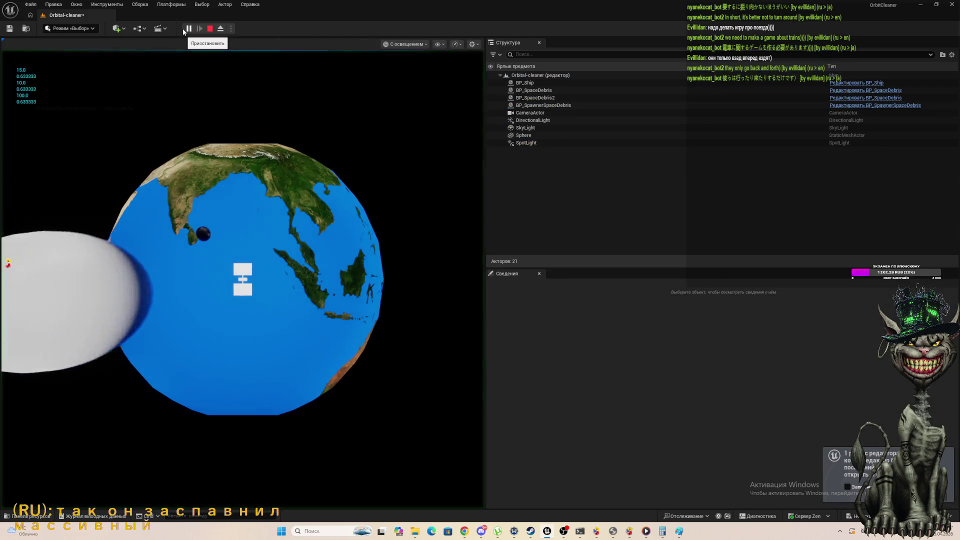
pyautogui.click(211, 29)
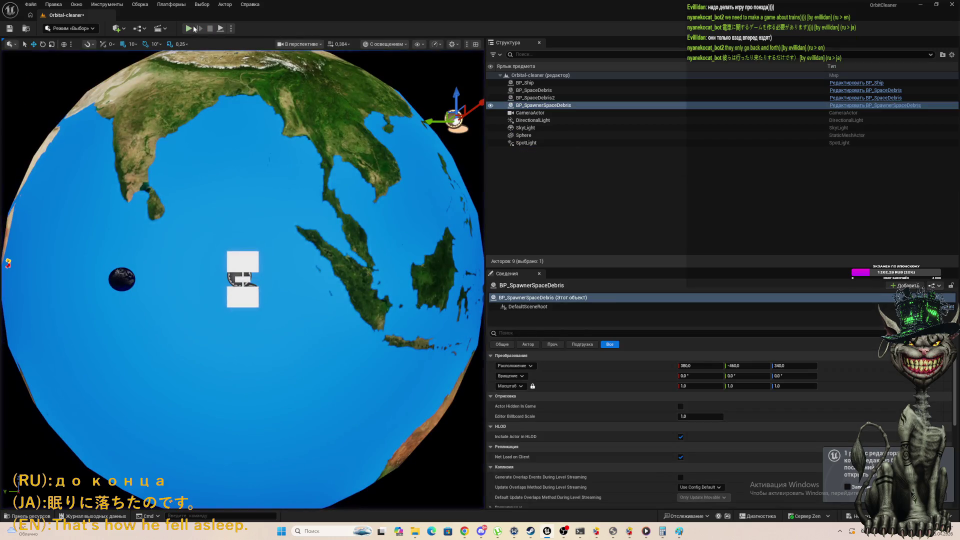
pyautogui.click(184, 32)
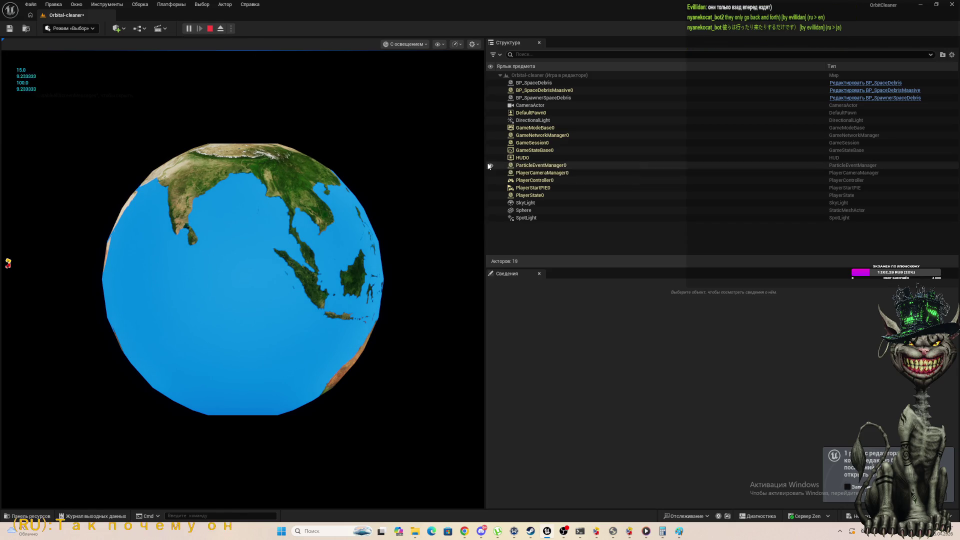
# Widen the Outliner and Details area, then restart the play-test.
pyautogui.moveTo(484, 165); pyautogui.dragTo(274, 154)
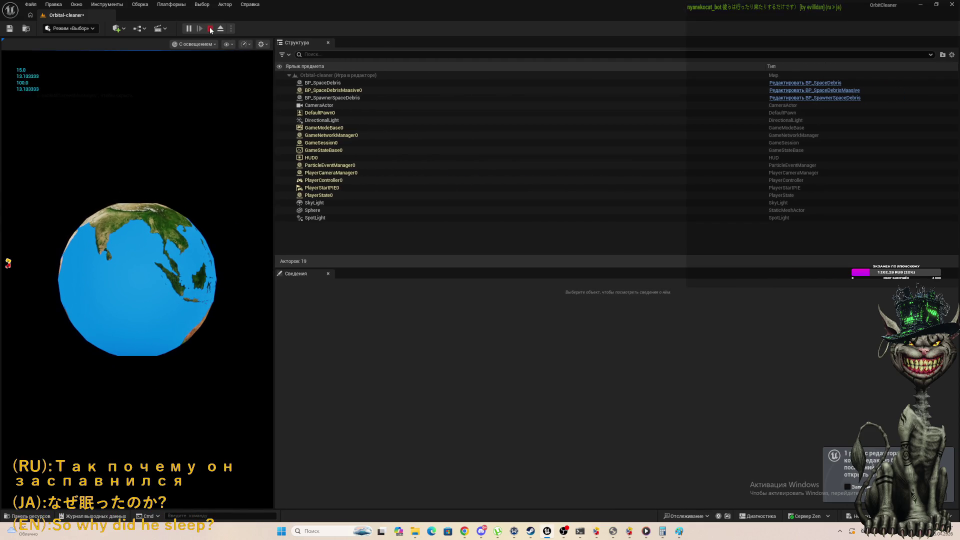
pyautogui.click(210, 28)
pyautogui.click(185, 30)
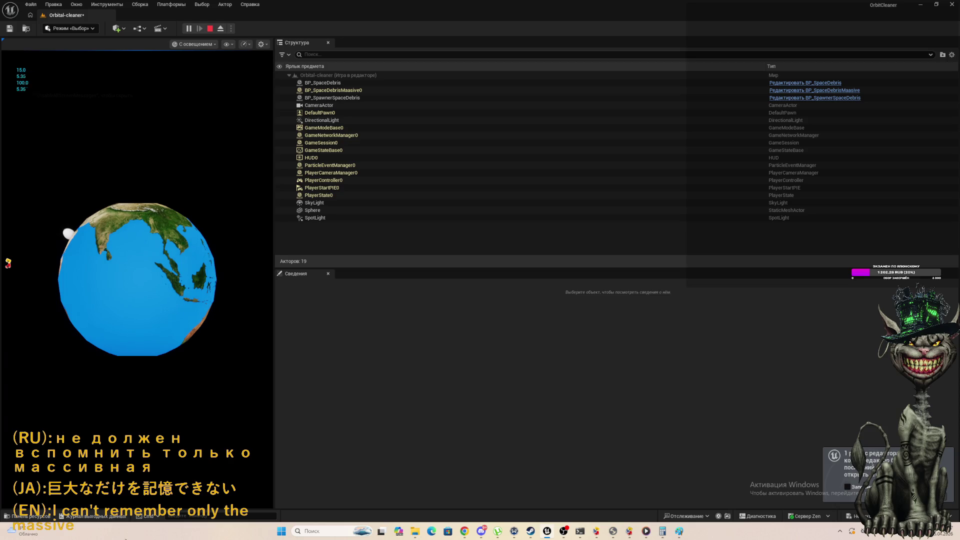
# Open the BP_SpawnerSpaceDebris blueprint from the Content Drawer.
pyautogui.click(30, 516)
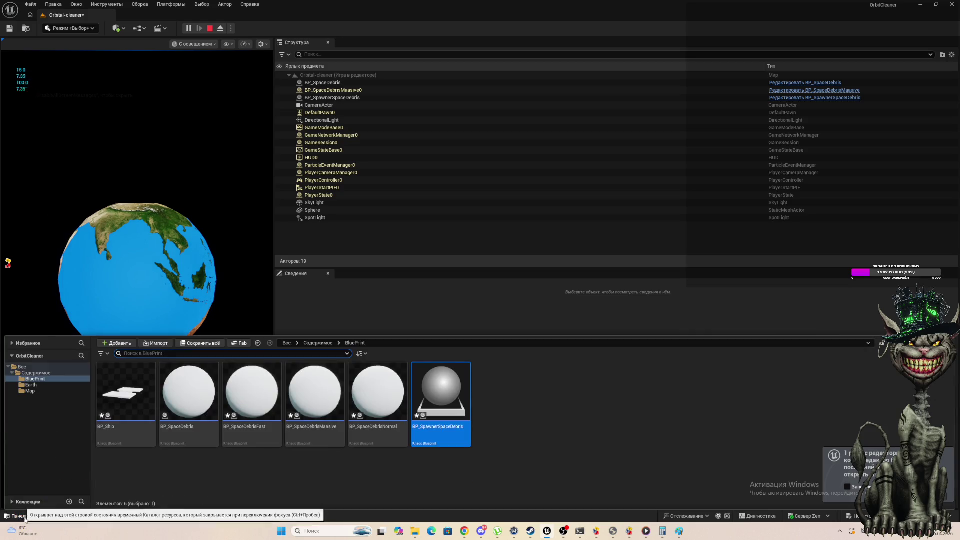
pyautogui.click(446, 398)
pyautogui.doubleClick(446, 440)
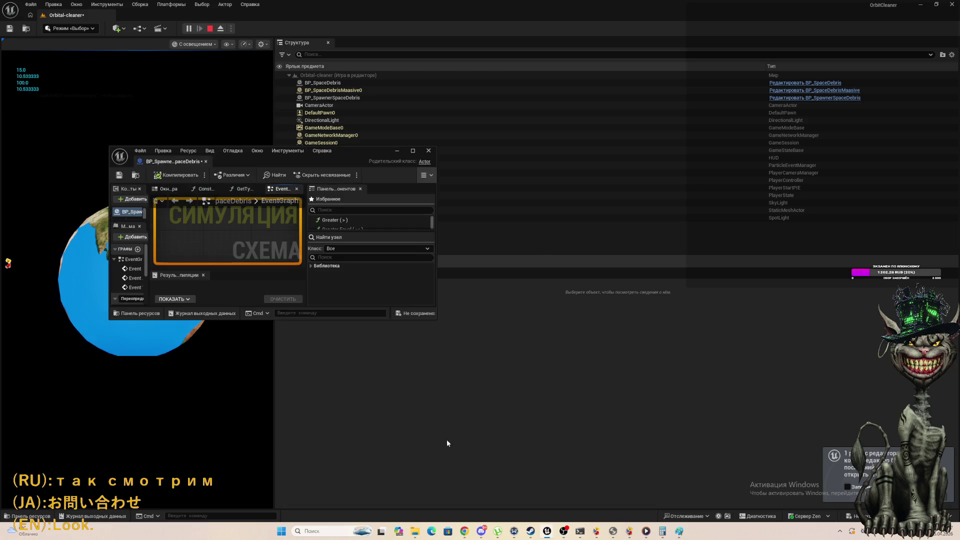
# Tidy the GetTypeClass graph, placing the Return Node beside the Branch node.
pyautogui.doubleClick(414, 161)
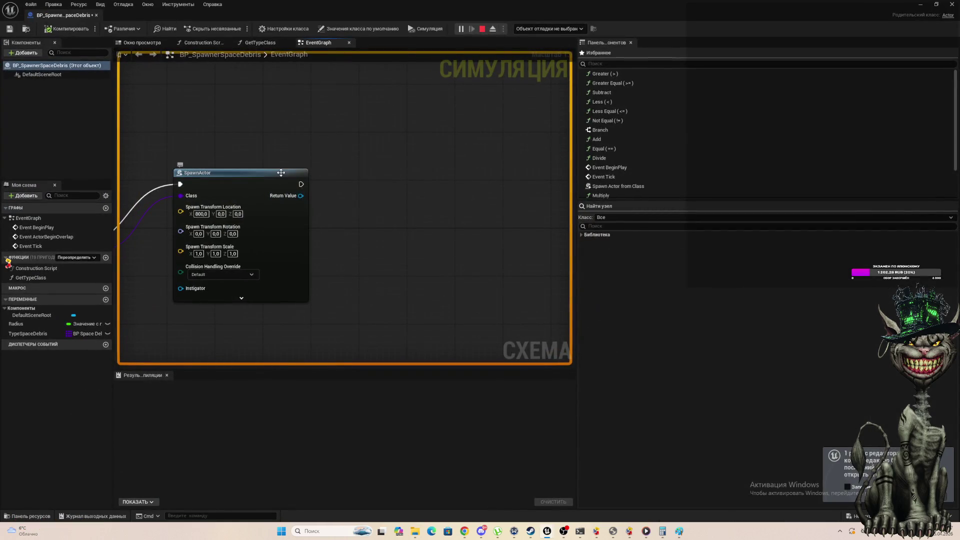
pyautogui.click(259, 42)
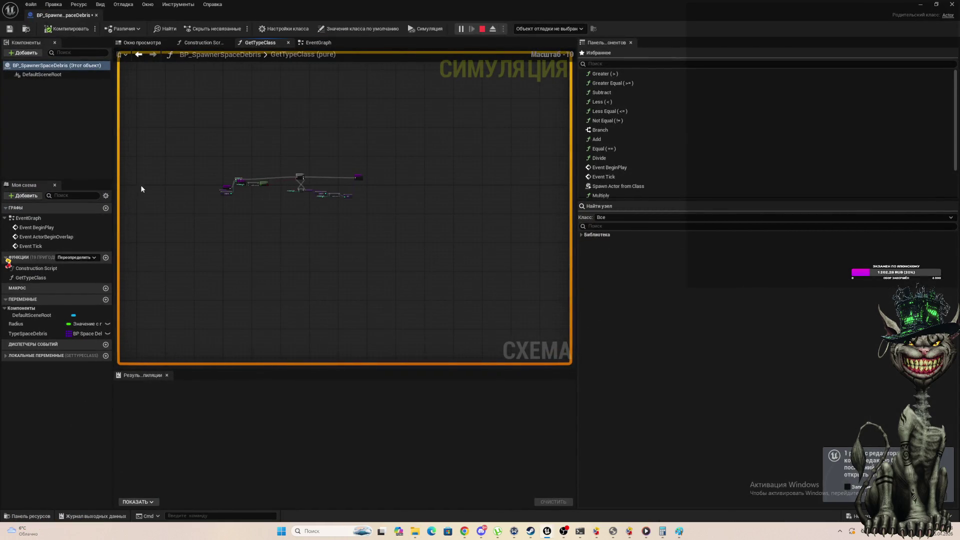
pyautogui.scroll(3, 251, 155)
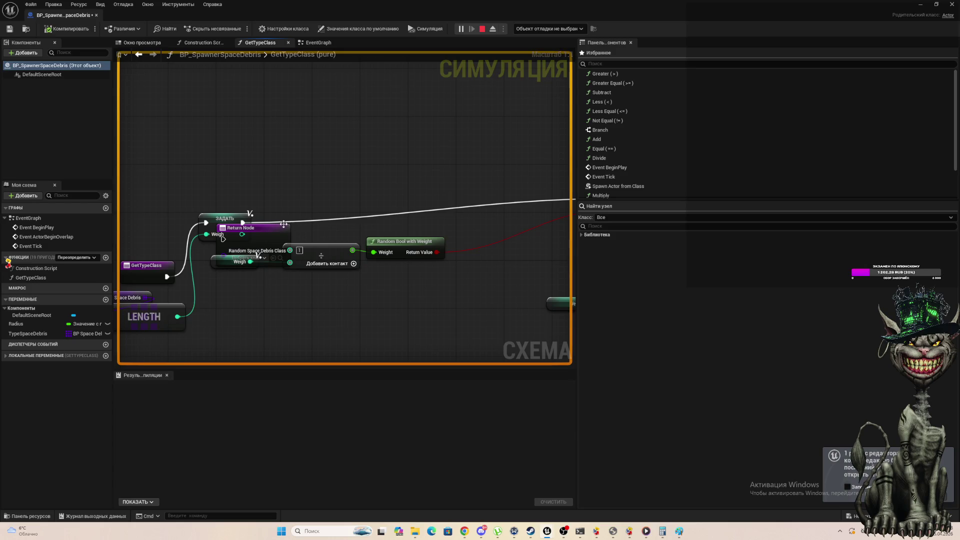
pyautogui.moveTo(283, 224)
pyautogui.mouseDown()
pyautogui.moveTo(345, 193)
pyautogui.moveTo(338, 179)
pyautogui.moveTo(325, 190)
pyautogui.mouseUp()
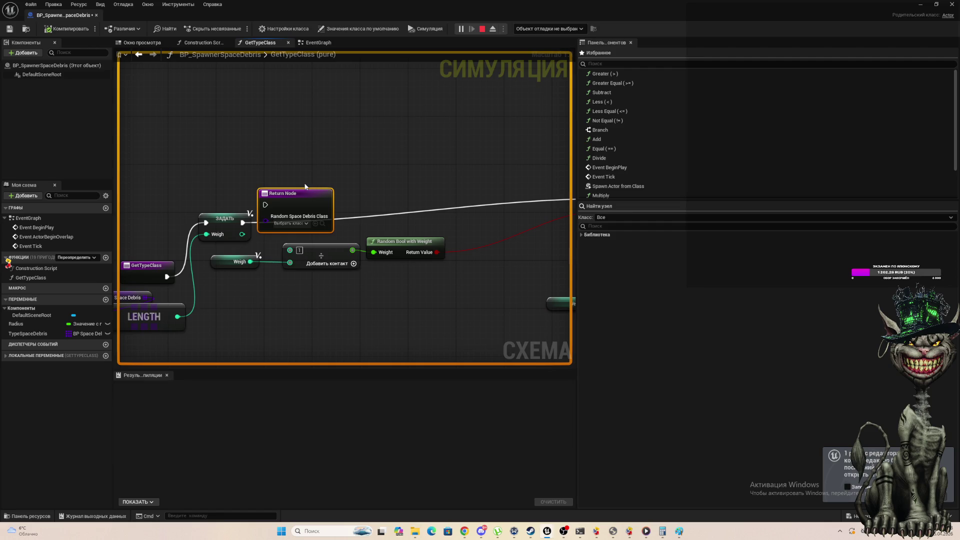
pyautogui.press('Delete')
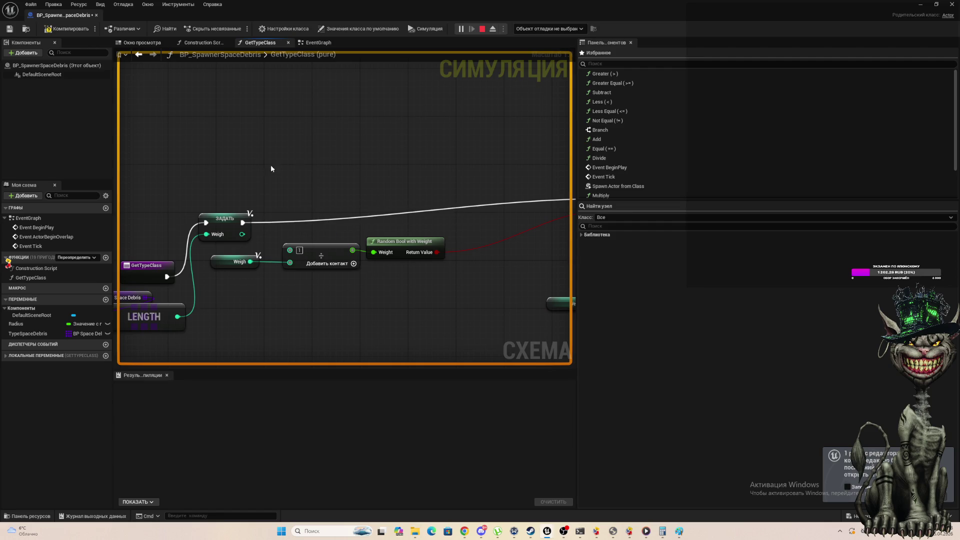
pyautogui.scroll(-3, 271, 169)
pyautogui.scroll(3, 373, 203)
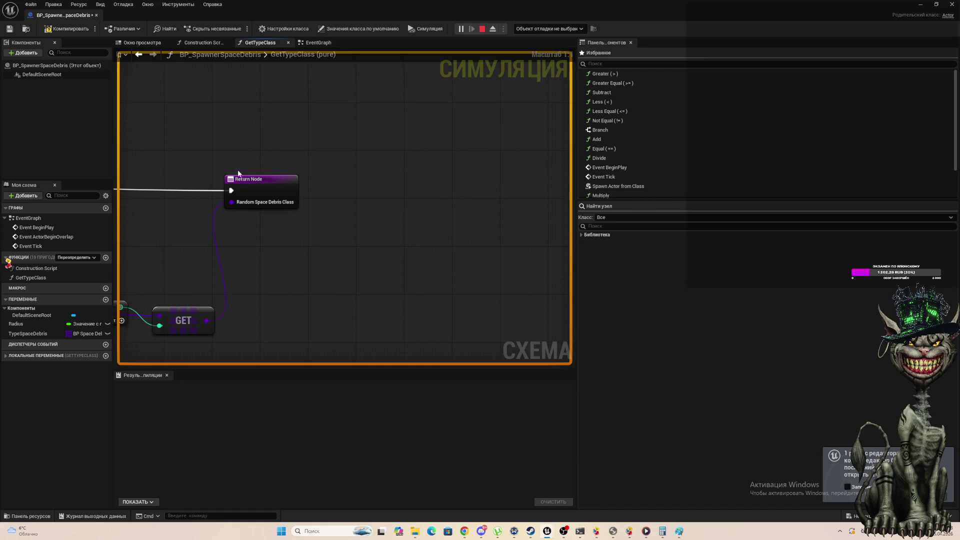
pyautogui.moveTo(238, 173); pyautogui.dragTo(189, 173)
pyautogui.scroll(-1, 208, 167)
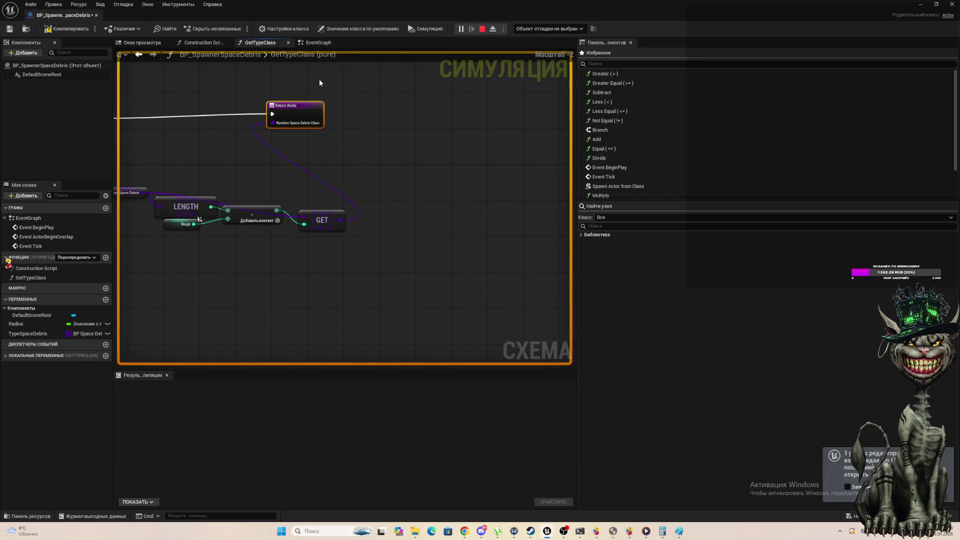
pyautogui.moveTo(299, 103); pyautogui.dragTo(253, 120)
pyautogui.scroll(-8, 253, 119)
pyautogui.scroll(6, 215, 137)
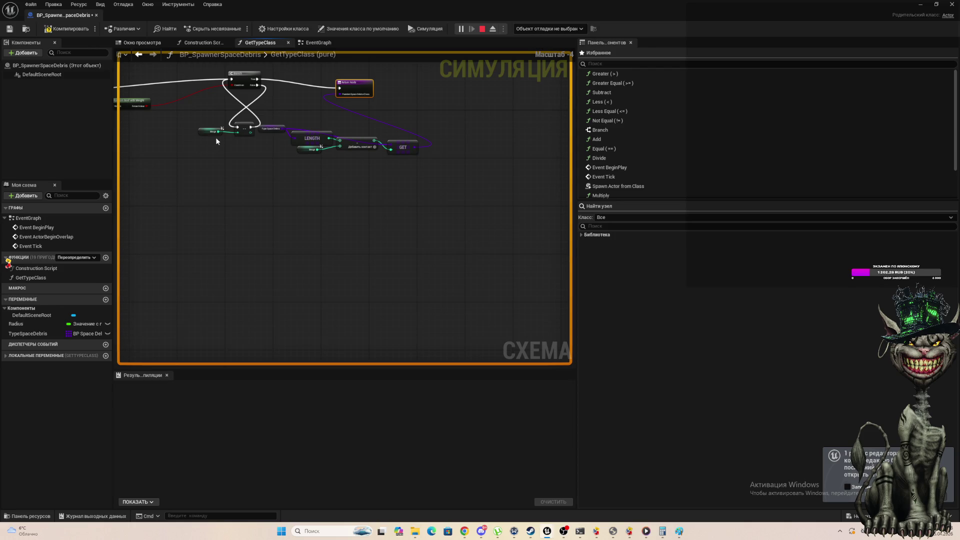
pyautogui.moveTo(342, 78); pyautogui.dragTo(339, 70)
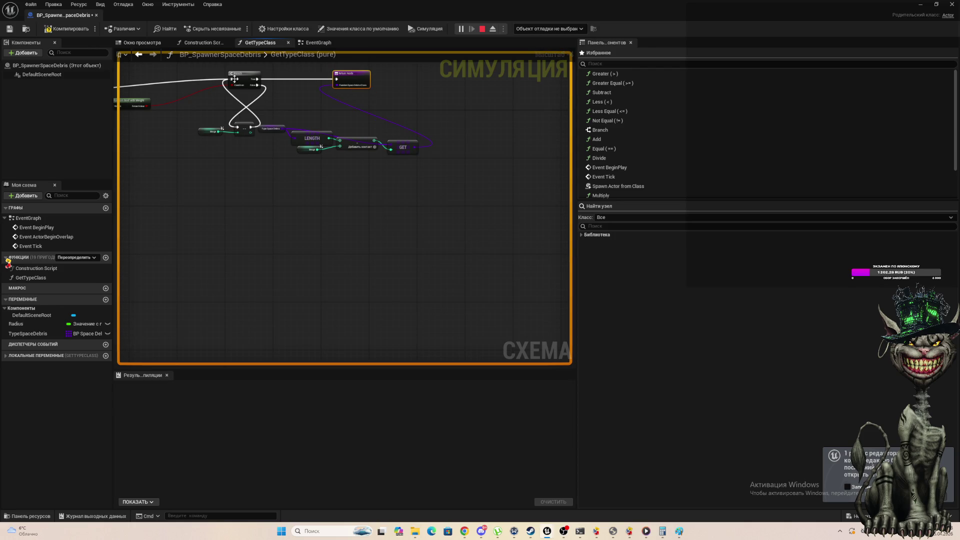
pyautogui.moveTo(236, 75); pyautogui.dragTo(239, 97)
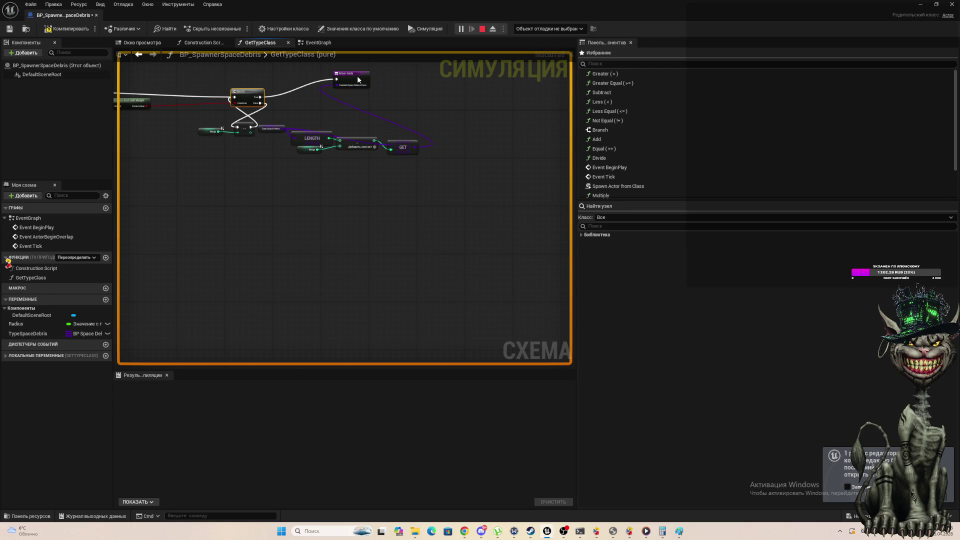
pyautogui.moveTo(358, 79); pyautogui.dragTo(344, 102)
# Put a breakpoint on the Branch node, compile, and run until the game pauses there.
pyautogui.click(232, 93)
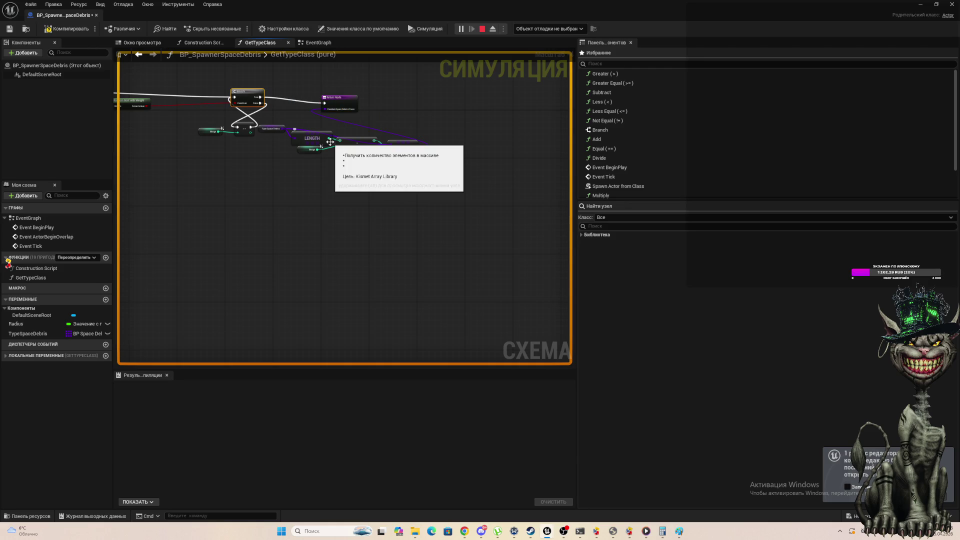
pyautogui.click(71, 28)
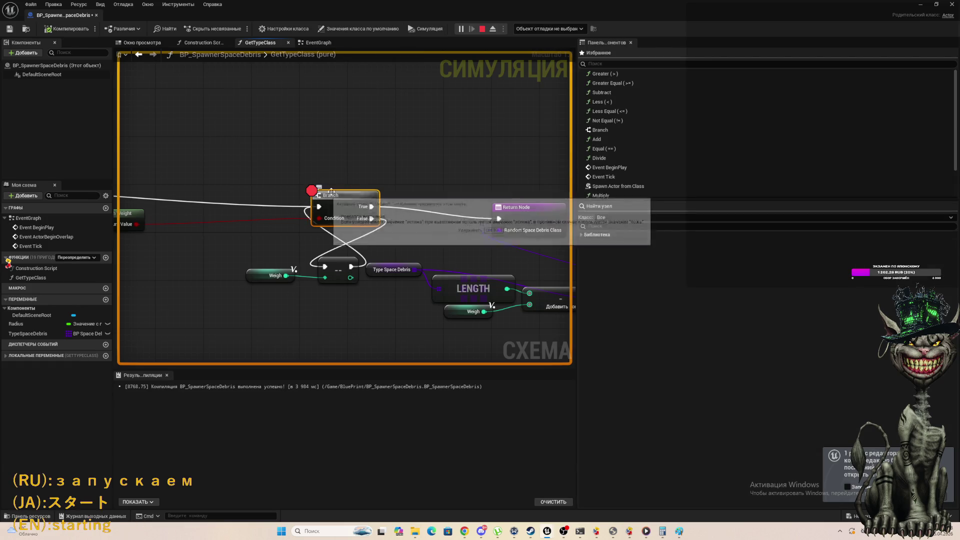
pyautogui.scroll(-9, 295, 220)
pyautogui.scroll(2, 281, 179)
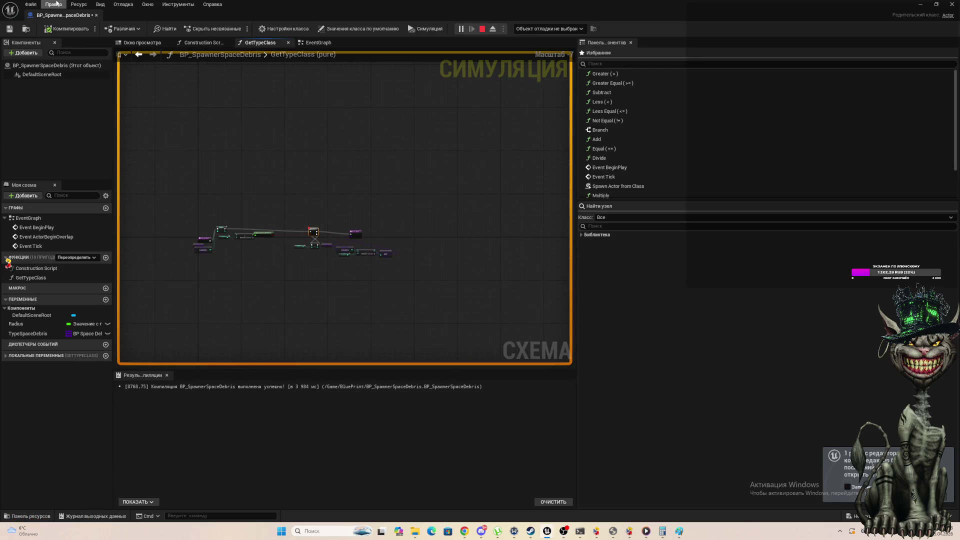
pyautogui.moveTo(69, 19)
pyautogui.mouseDown()
pyautogui.moveTo(190, 119)
pyautogui.moveTo(197, 112)
pyautogui.moveTo(154, 107)
pyautogui.mouseUp()
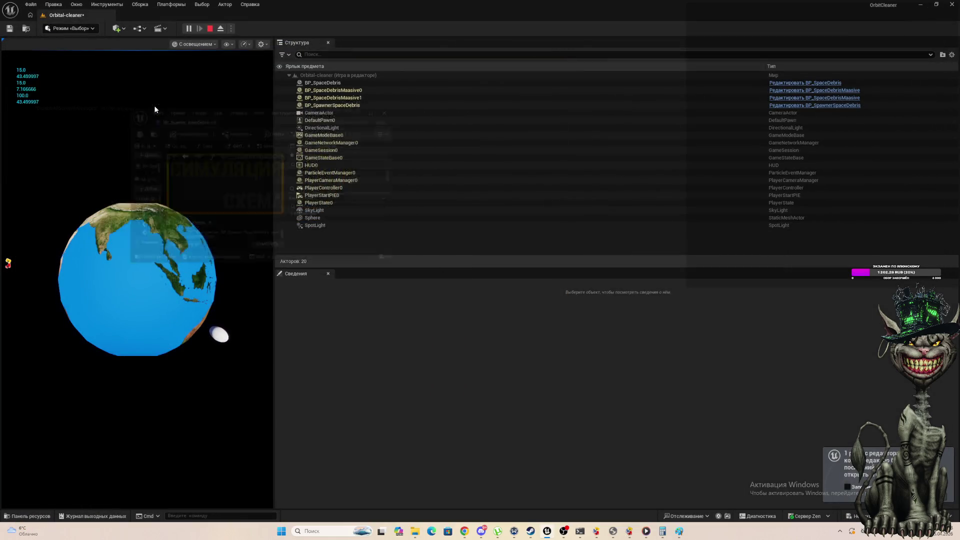
pyautogui.click(189, 28)
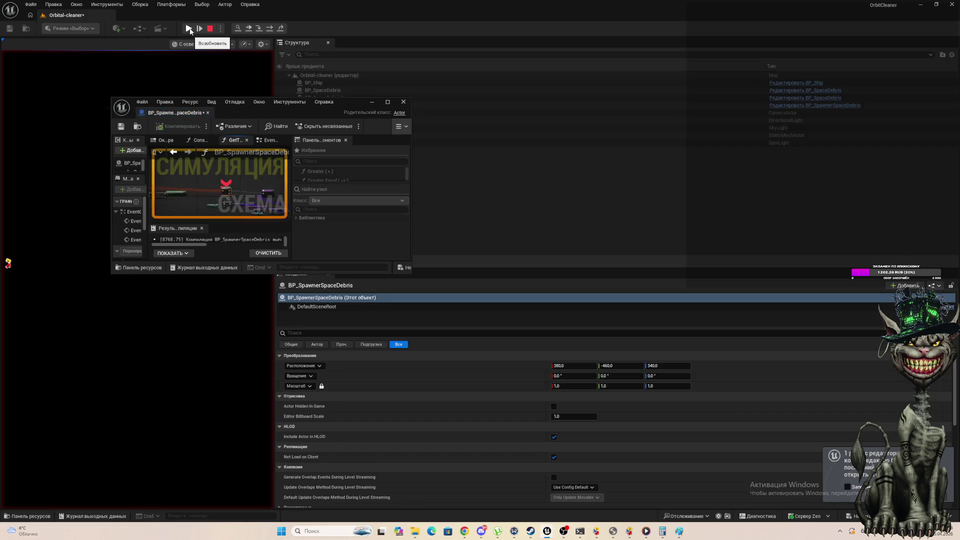
pyautogui.click(388, 102)
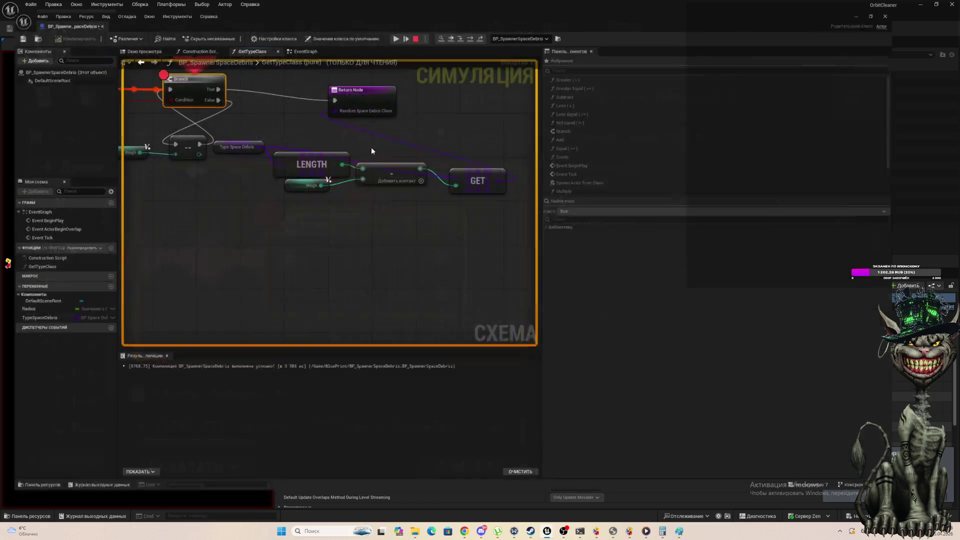
# Read the divide and Weigh pin debug values, finding the divide result is 0, then stop play.
pyautogui.scroll(-3, 287, 238)
pyautogui.scroll(3, 139, 188)
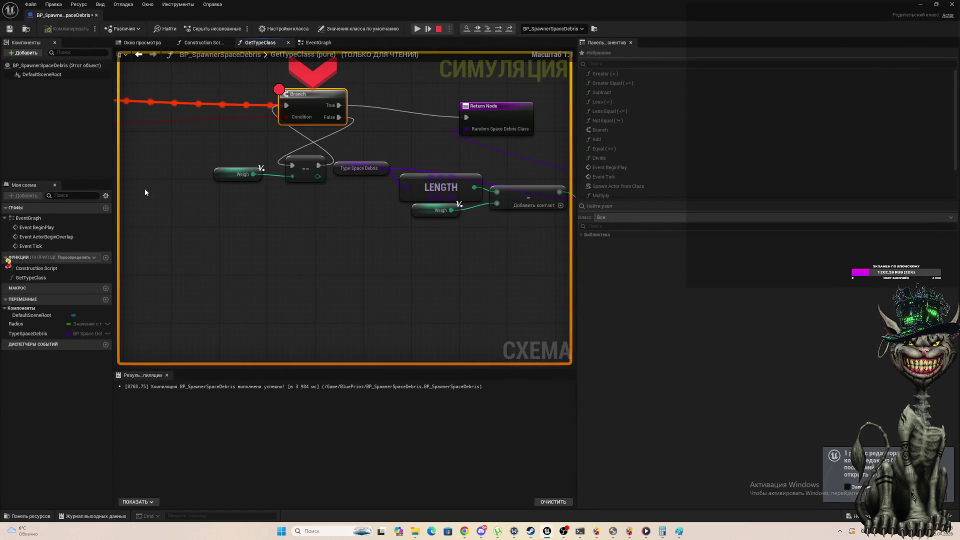
pyautogui.scroll(-4, 164, 114)
pyautogui.scroll(4, 160, 143)
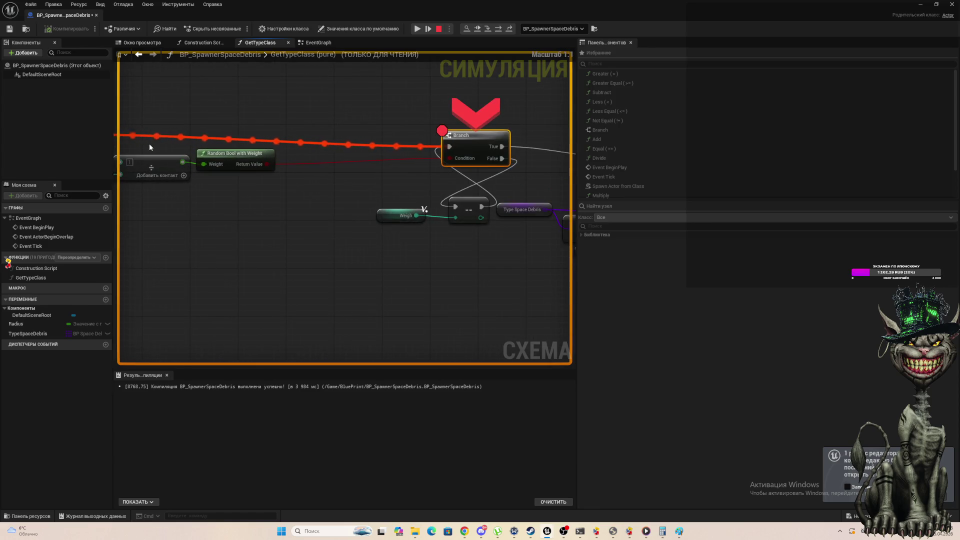
pyautogui.moveTo(218, 163)
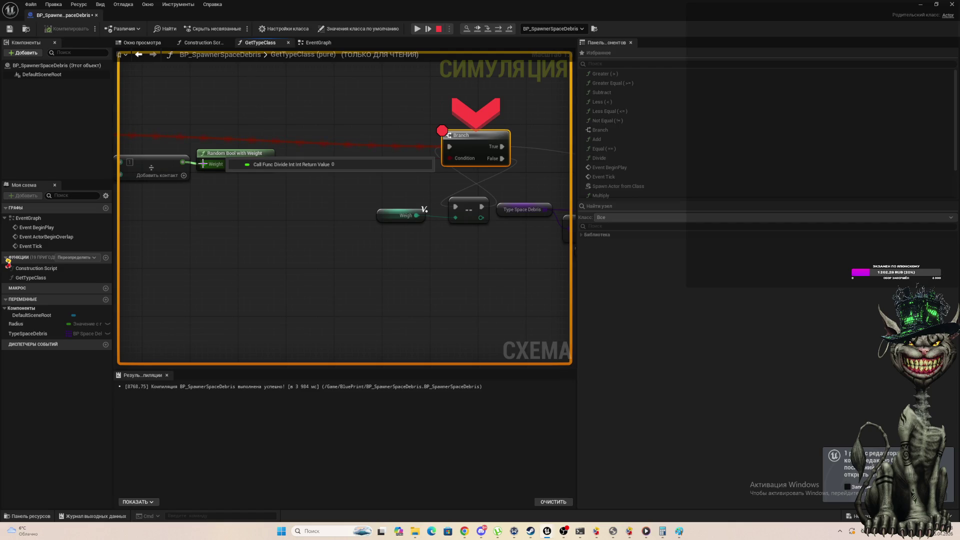
pyautogui.scroll(-4, 194, 218)
pyautogui.scroll(4, 191, 217)
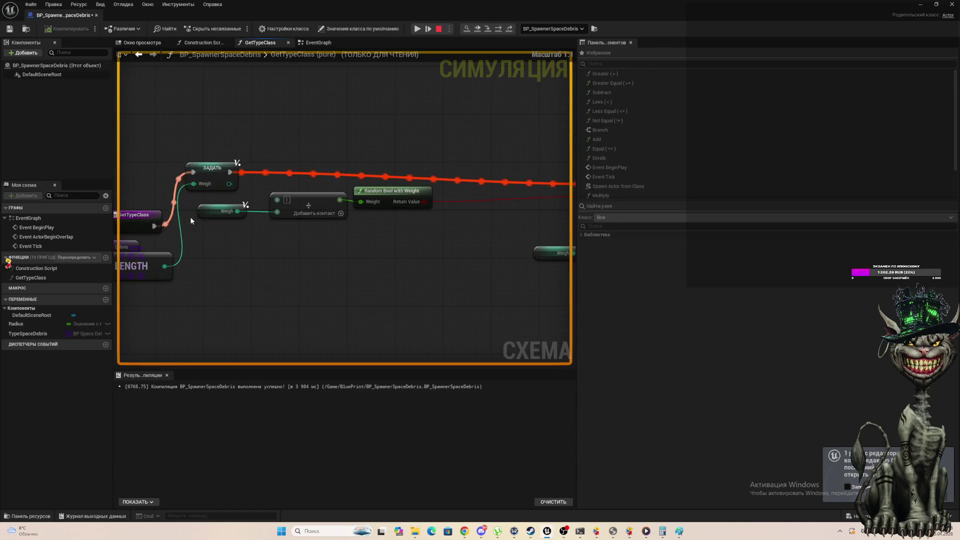
pyautogui.moveTo(236, 217)
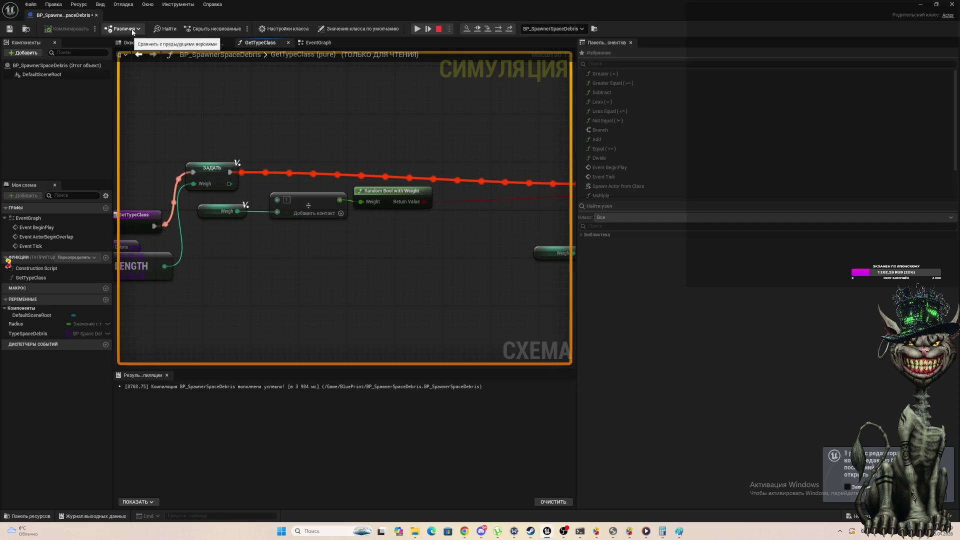
pyautogui.click(438, 29)
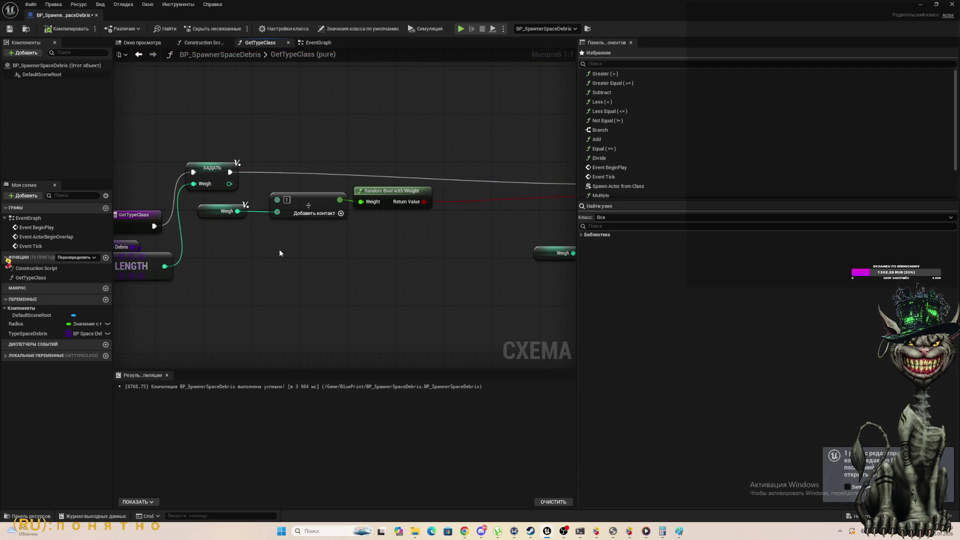
# Convert the divide node's top input to float with value 1.0, compile, and close the editor.
pyautogui.rightClick(277, 200)
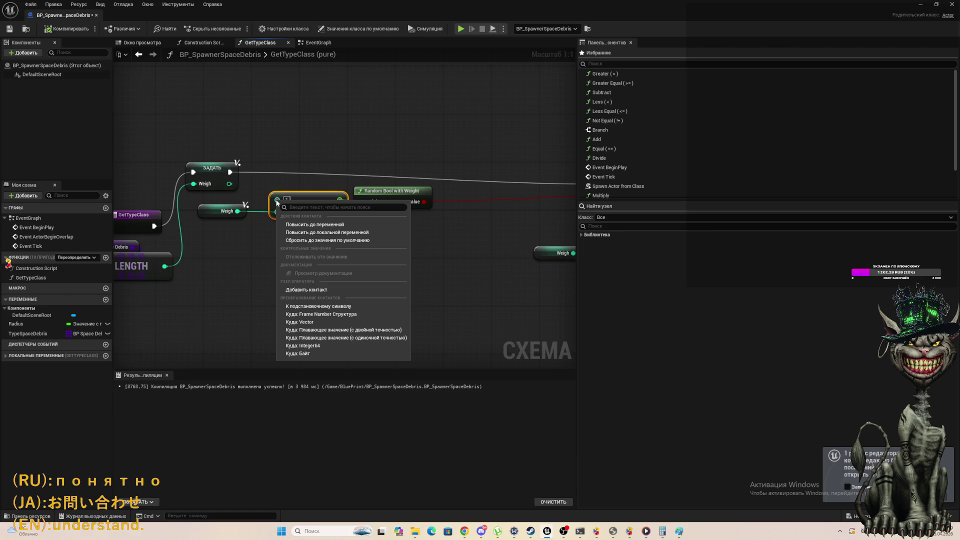
pyautogui.click(349, 339)
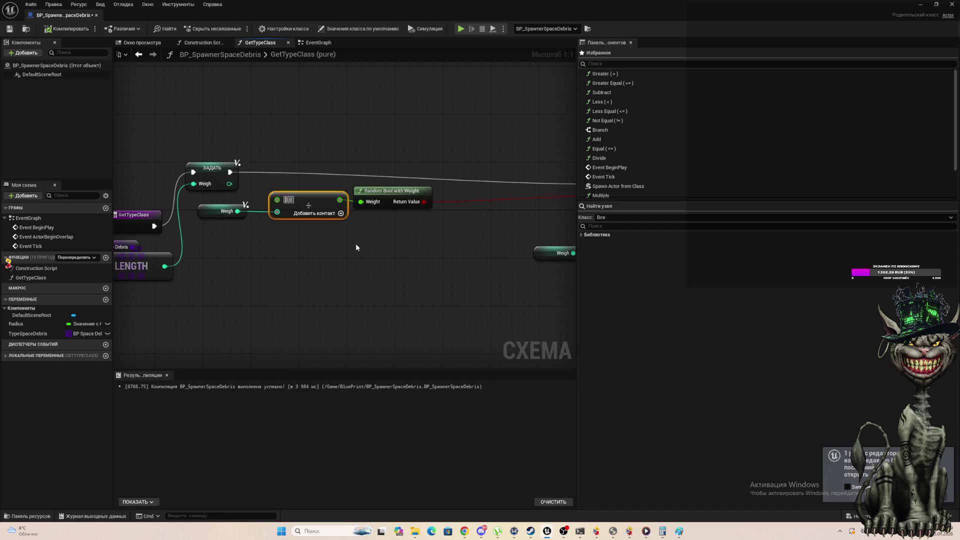
pyautogui.write('1')
pyautogui.click(356, 248)
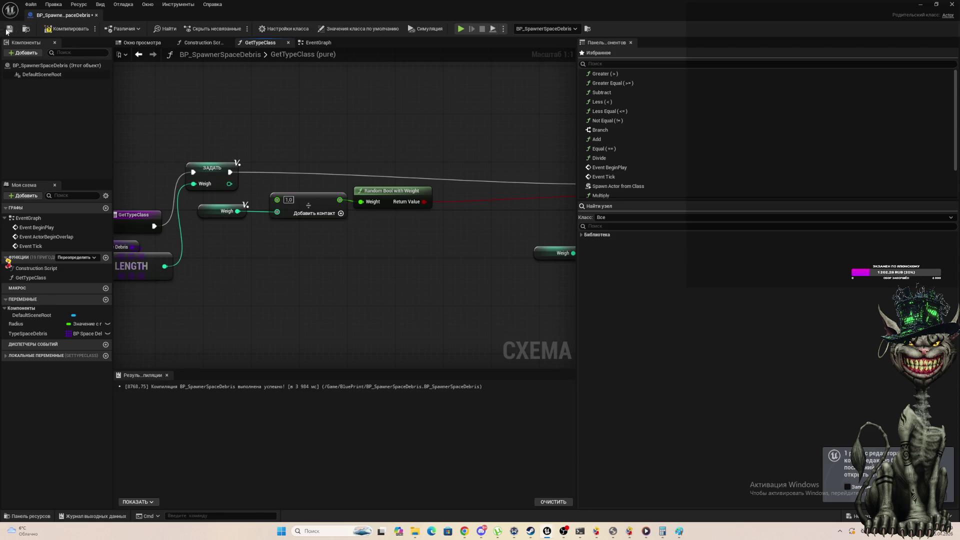
pyautogui.click(93, 27)
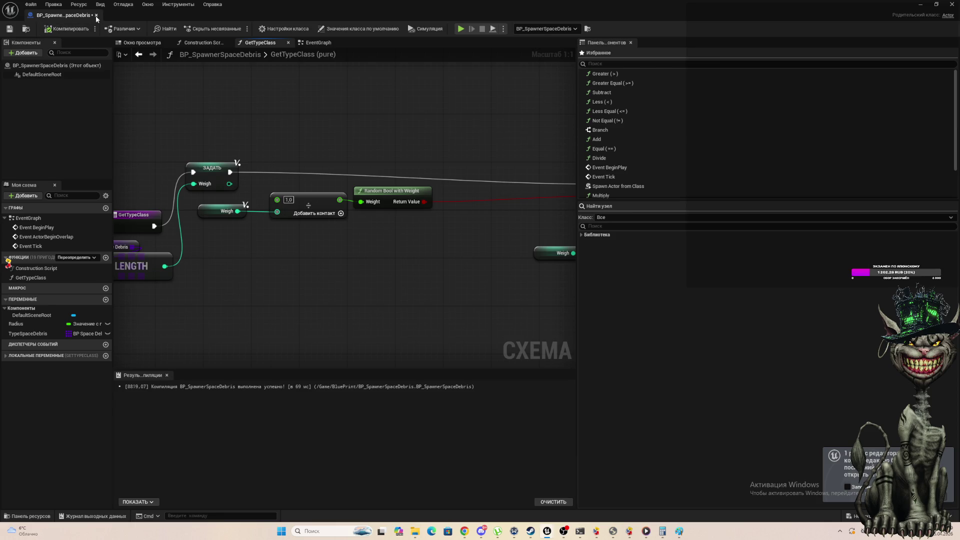
pyautogui.click(97, 15)
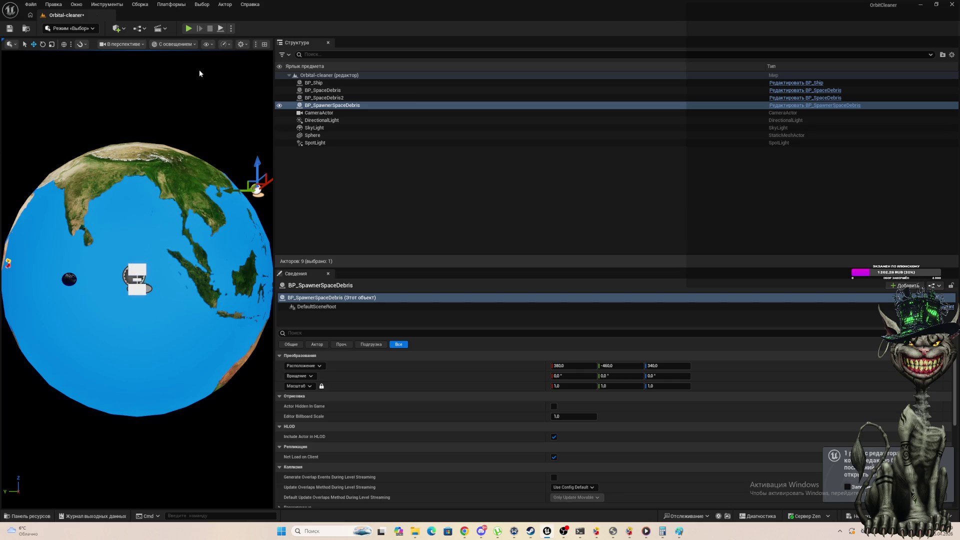
# Play-test the fixed spawner, pause and stop it, and close the floating blueprint window.
pyautogui.click(188, 28)
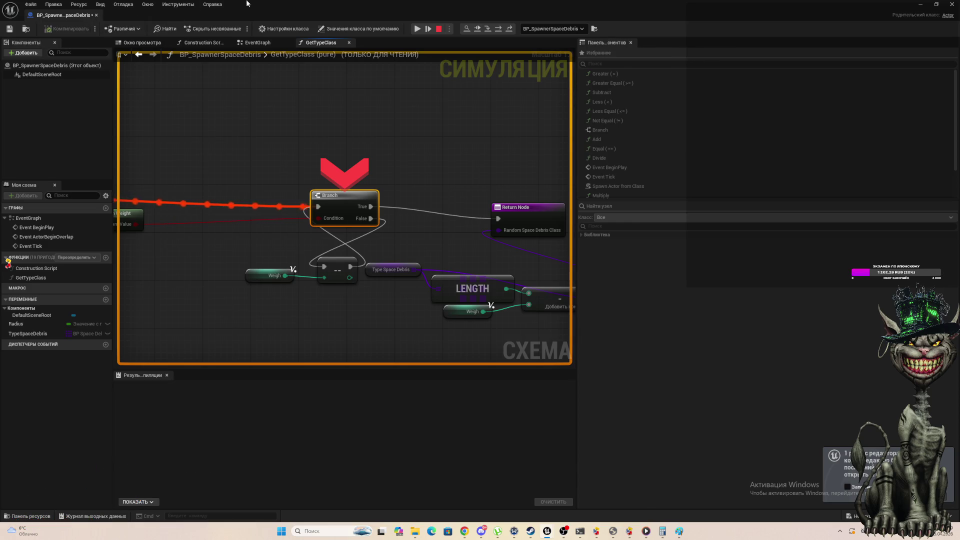
pyautogui.moveTo(247, 4); pyautogui.dragTo(225, 107)
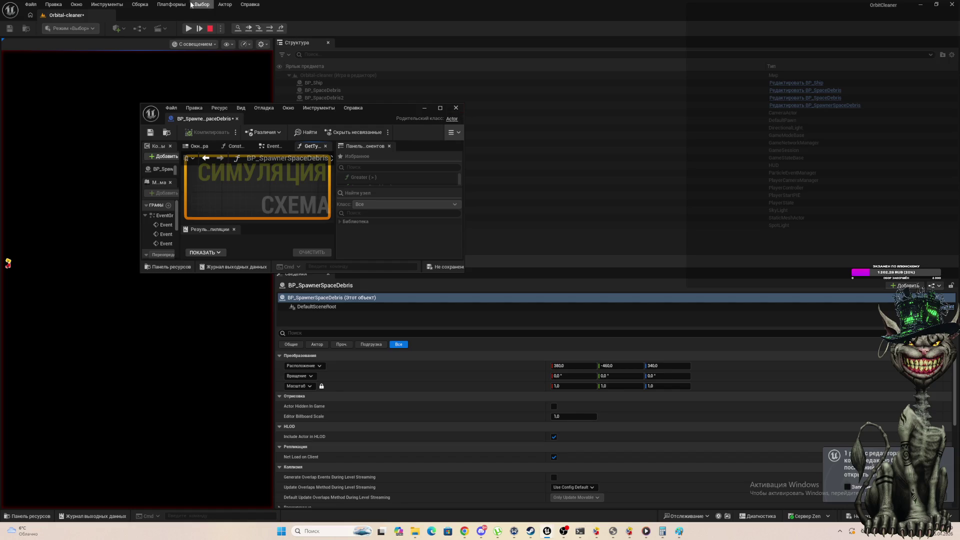
pyautogui.click(200, 29)
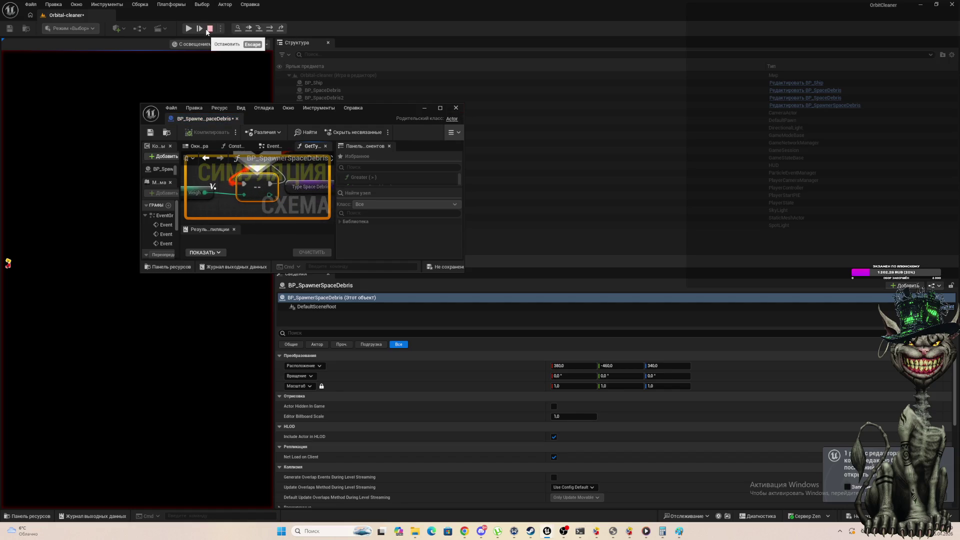
pyautogui.click(207, 29)
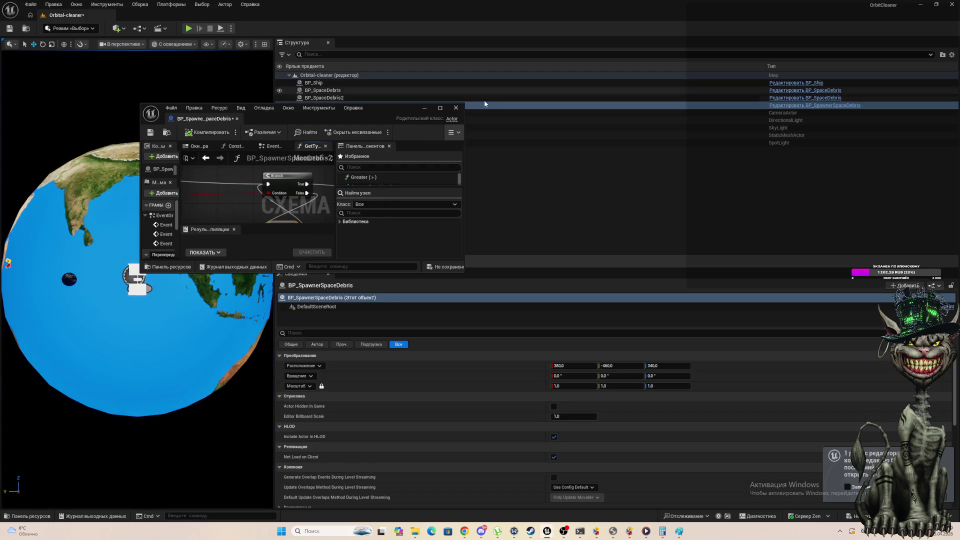
pyautogui.click(455, 108)
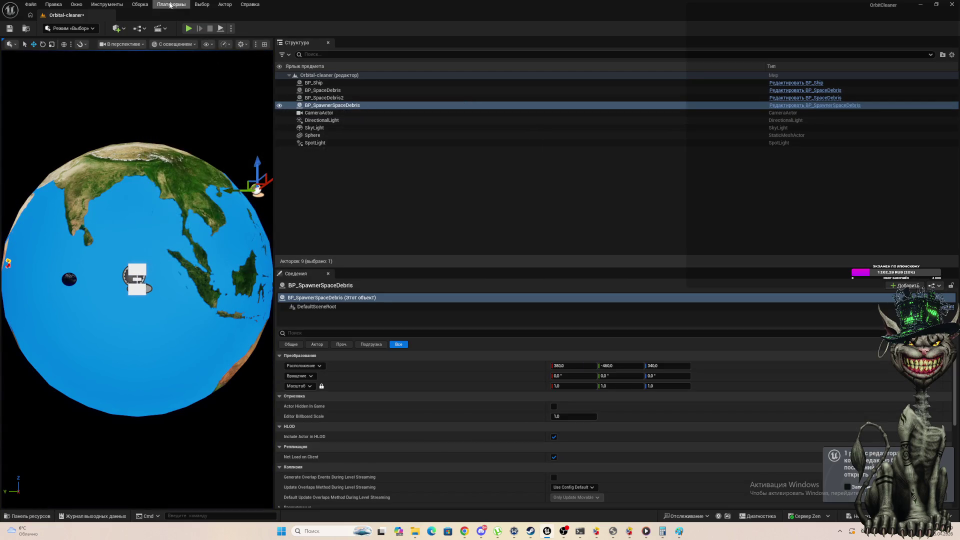
# Play-test the level several more times, then open BP_SpawnerSpaceDebris for editing from the Outliner.
pyautogui.click(186, 29)
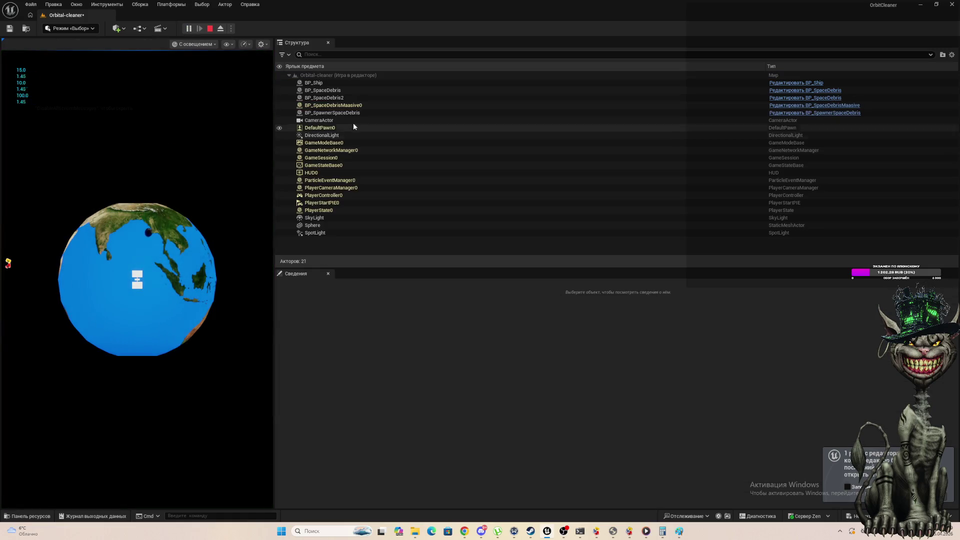
pyautogui.click(210, 29)
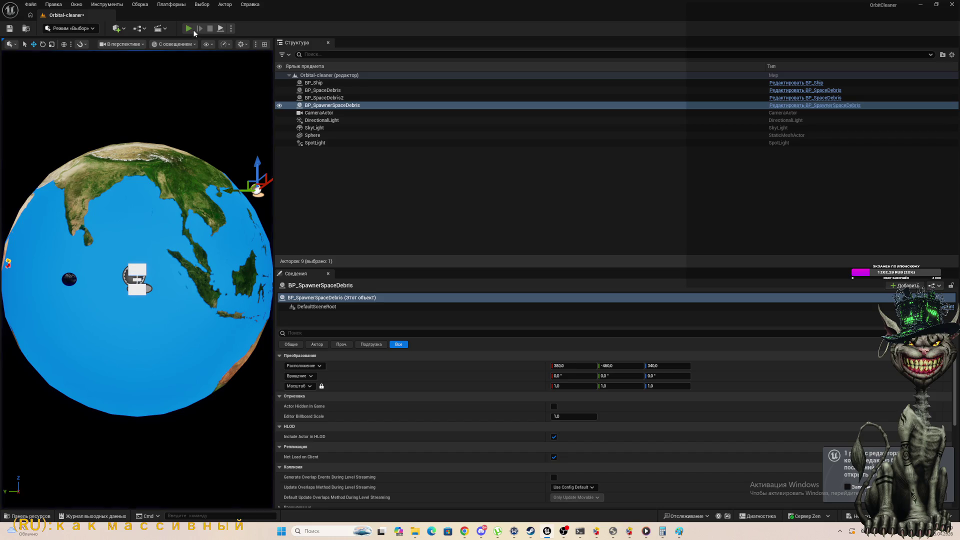
pyautogui.click(194, 30)
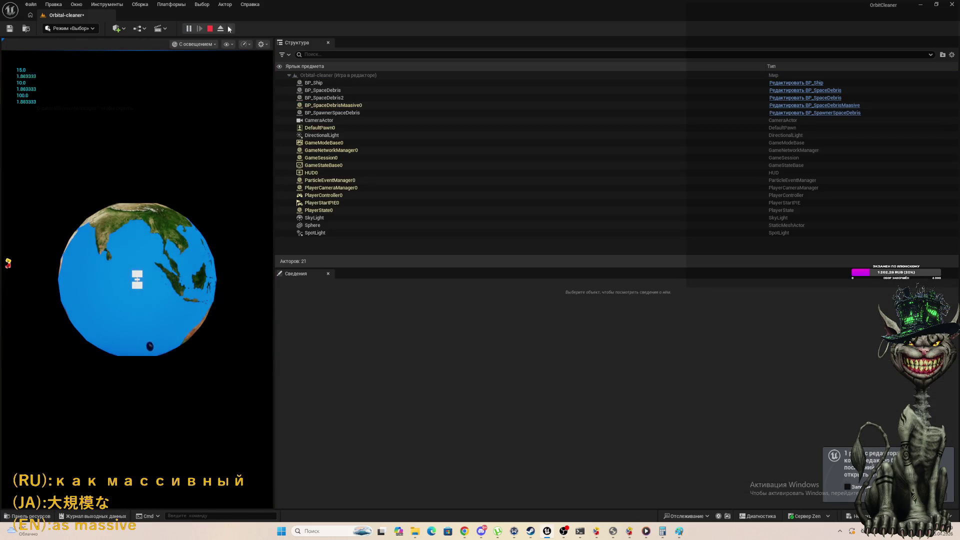
pyautogui.press('Escape')
pyautogui.click(193, 31)
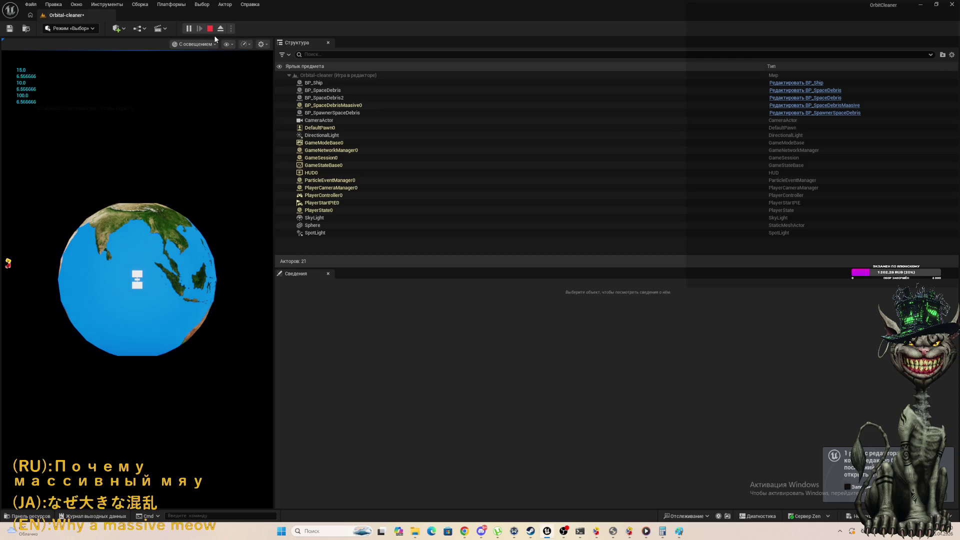
pyautogui.click(211, 29)
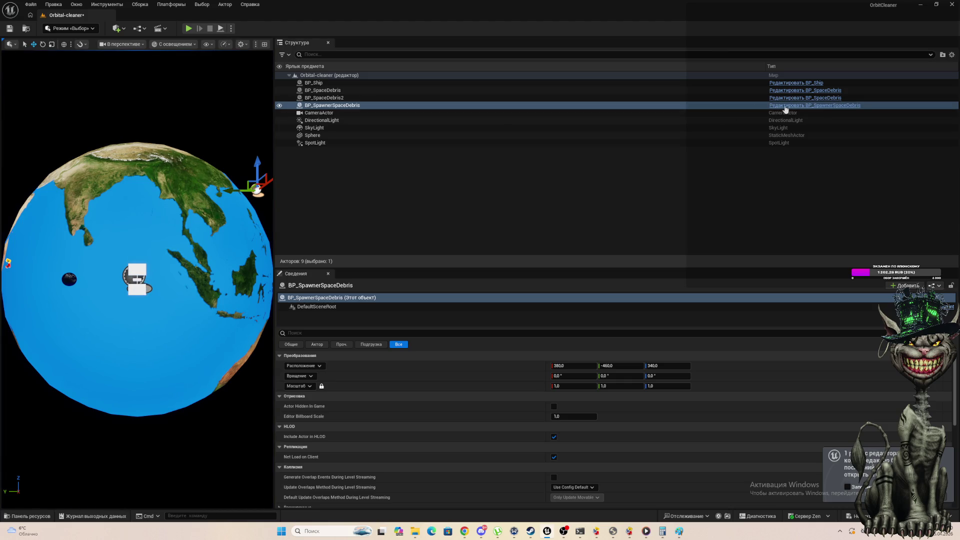
pyautogui.click(784, 109)
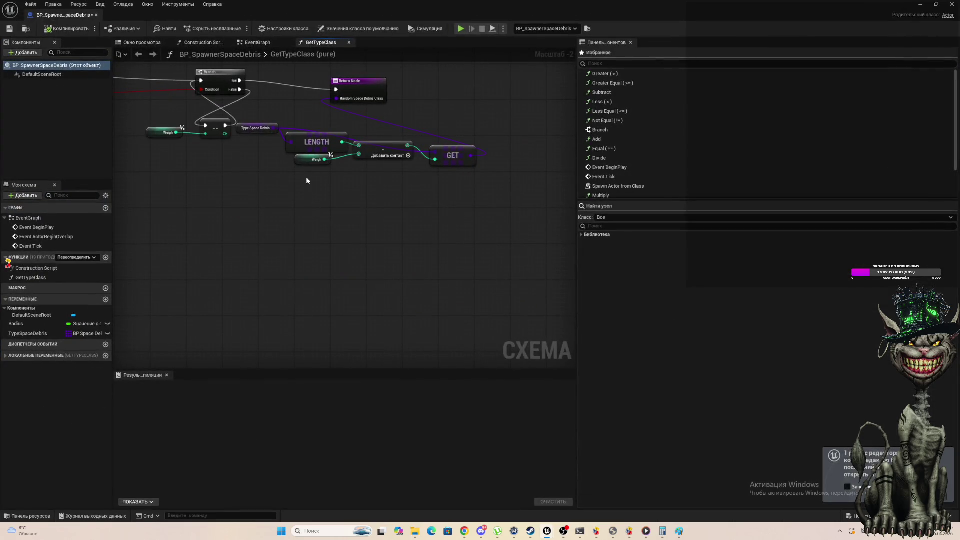
pyautogui.scroll(-2, 306, 176)
pyautogui.scroll(4, 207, 186)
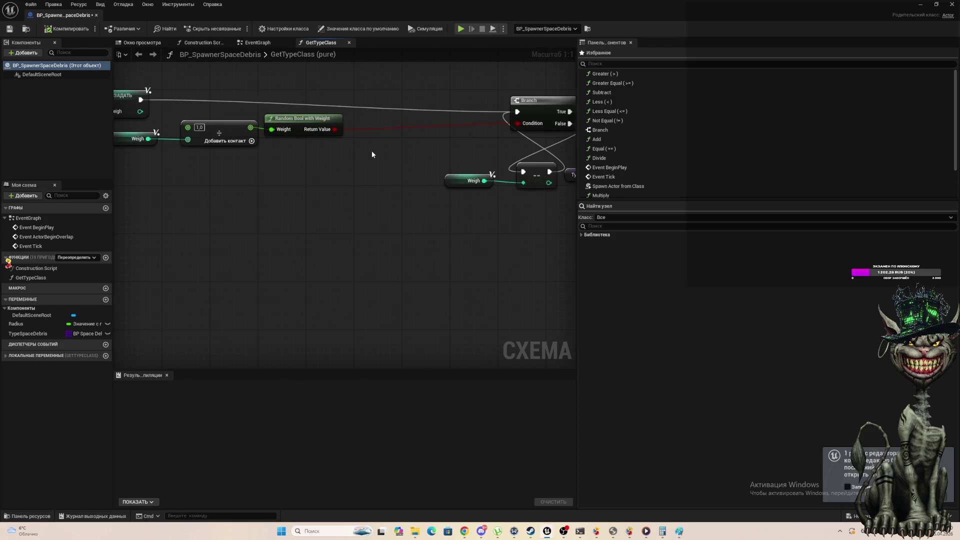
pyautogui.click(521, 100)
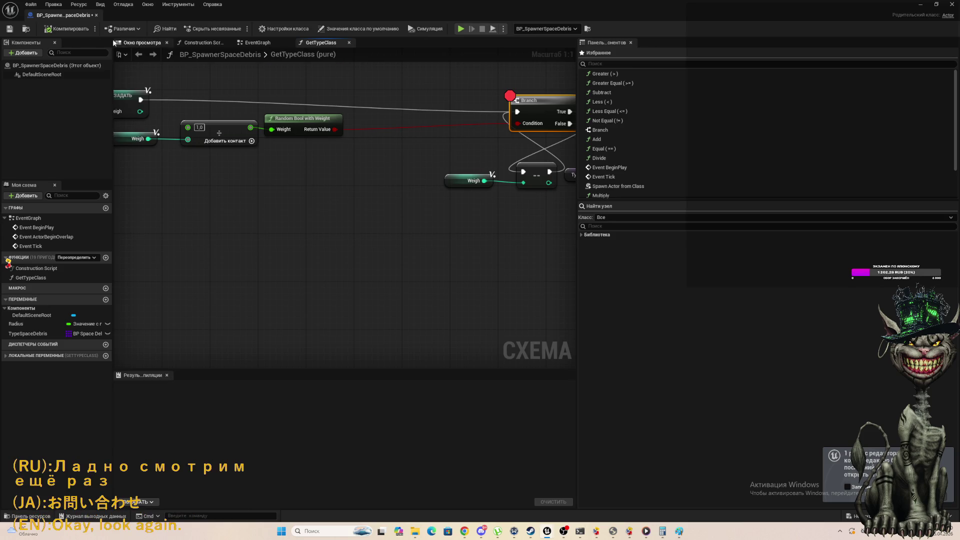
pyautogui.click(460, 30)
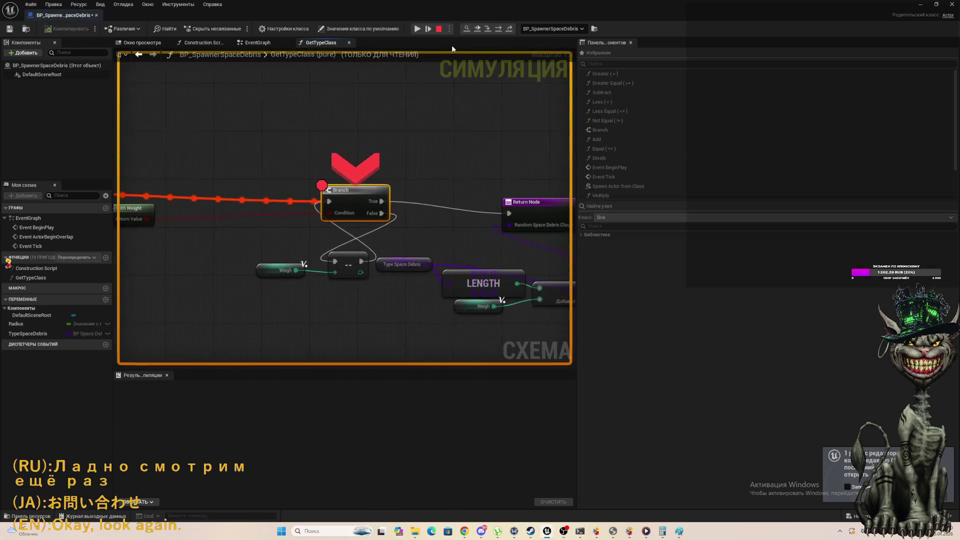
pyautogui.scroll(4, 210, 237)
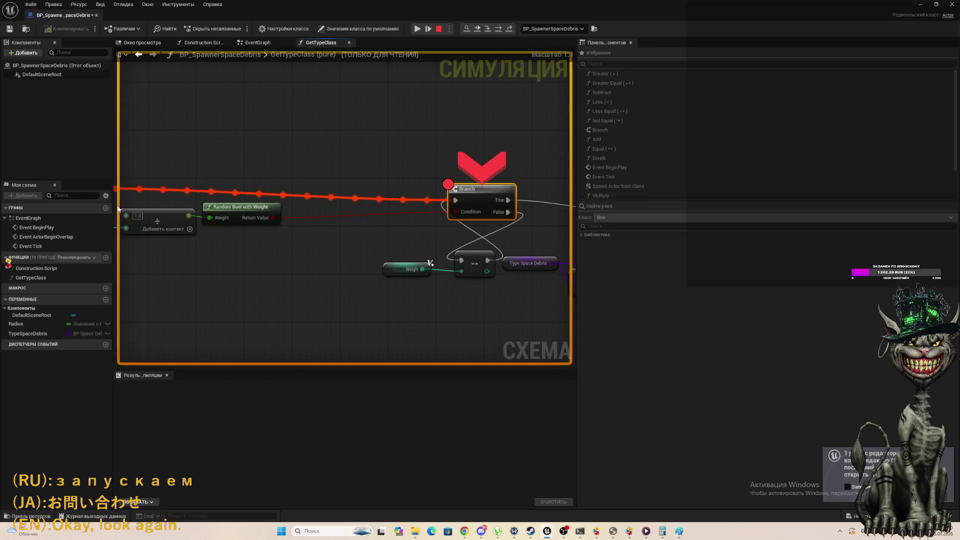
pyautogui.moveTo(191, 217)
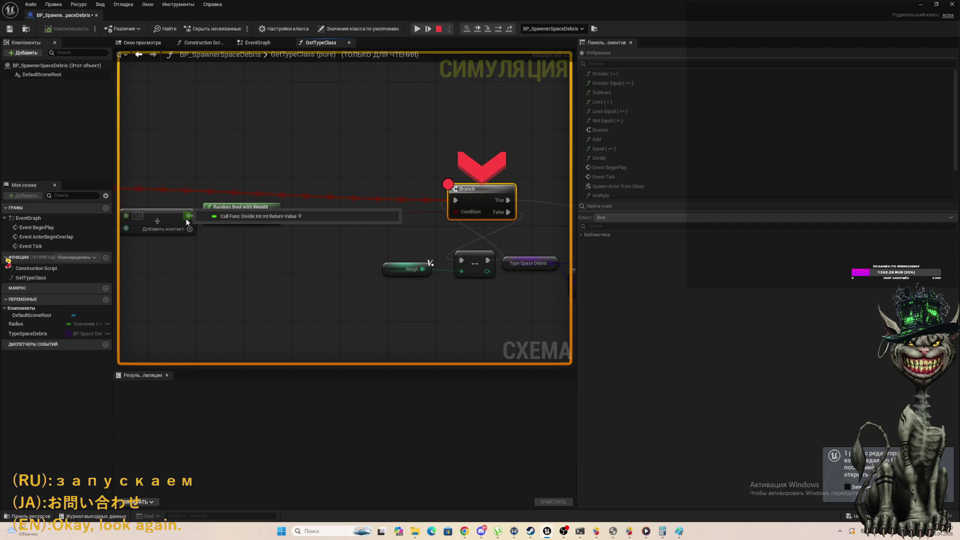
pyautogui.scroll(-2, 265, 245)
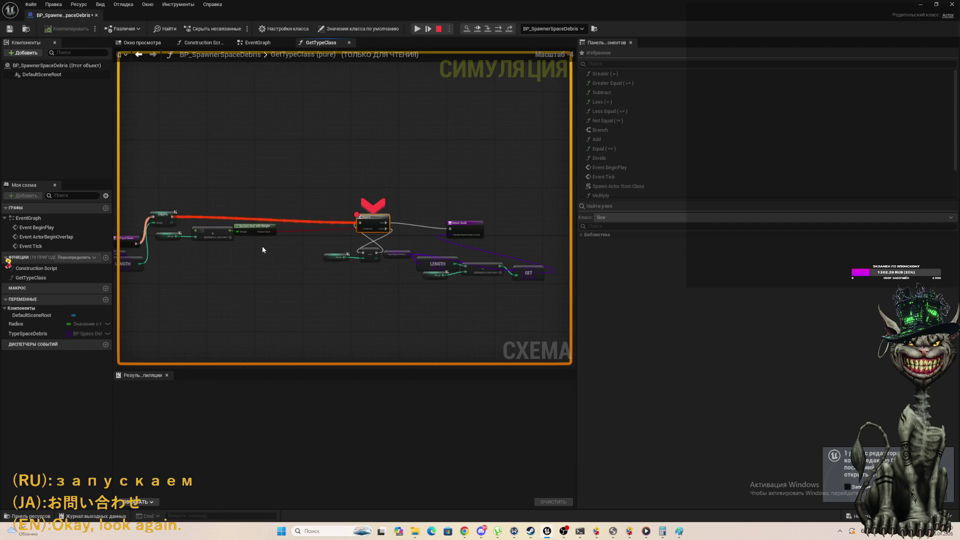
pyautogui.scroll(2, 259, 244)
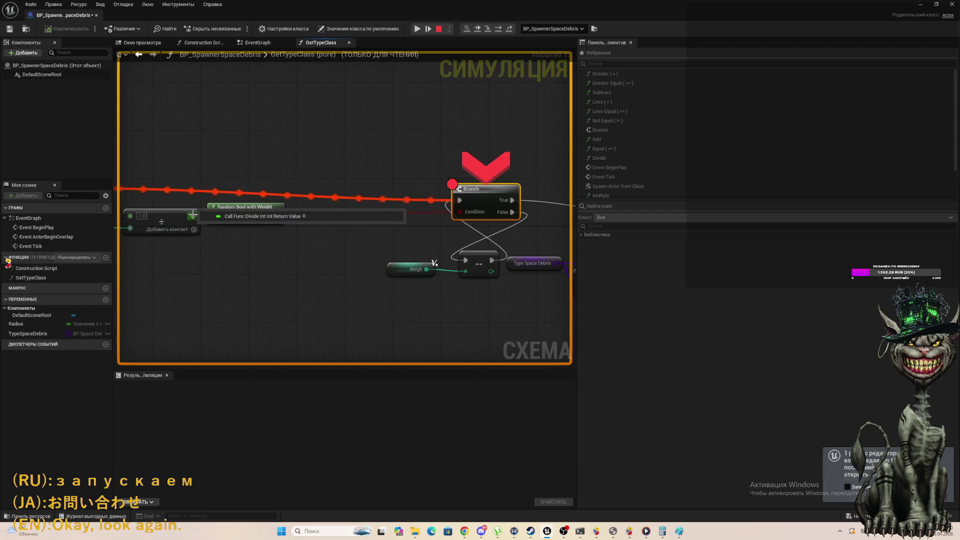
pyautogui.click(438, 28)
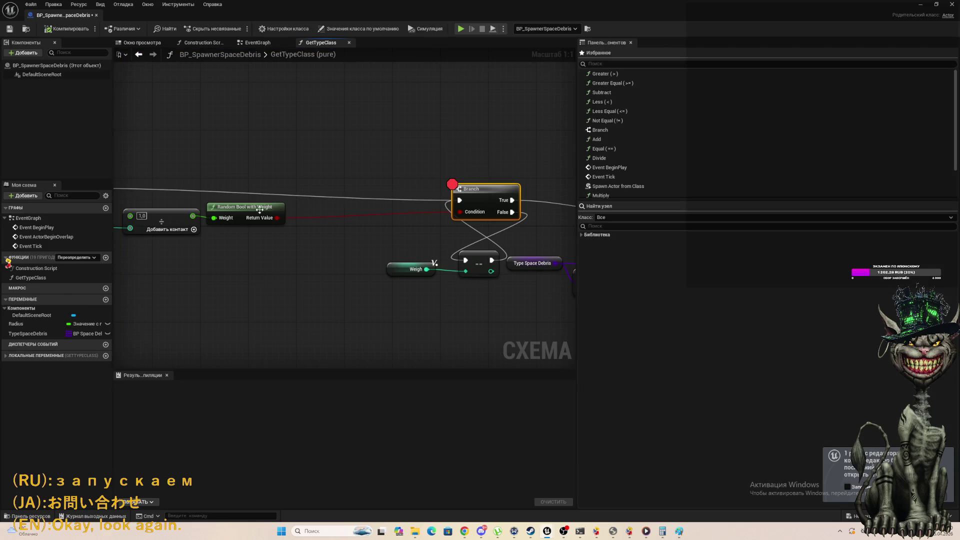
# Replace the integer Divide node with a new Divide node feeding the Weight input.
pyautogui.moveTo(232, 206); pyautogui.dragTo(280, 200)
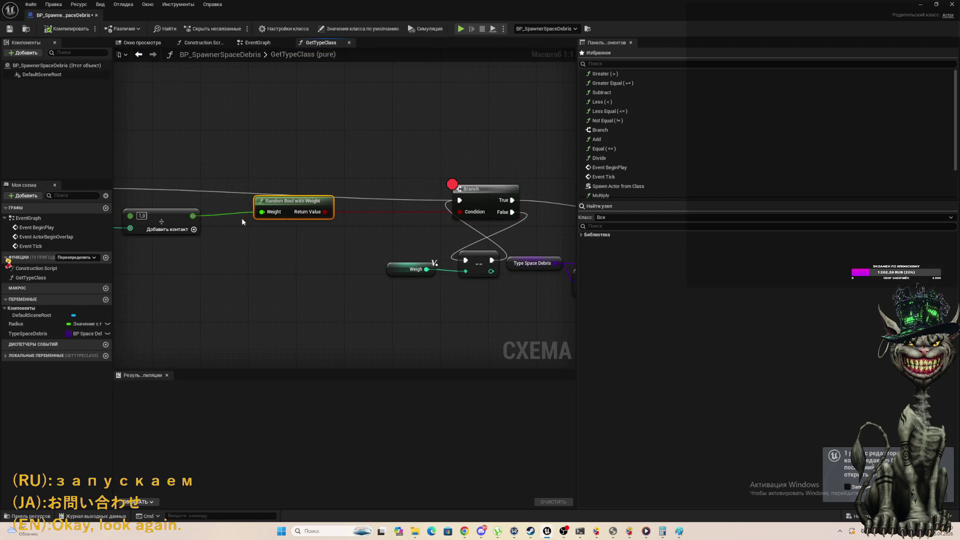
pyautogui.rightClick(193, 217)
pyautogui.click(250, 252)
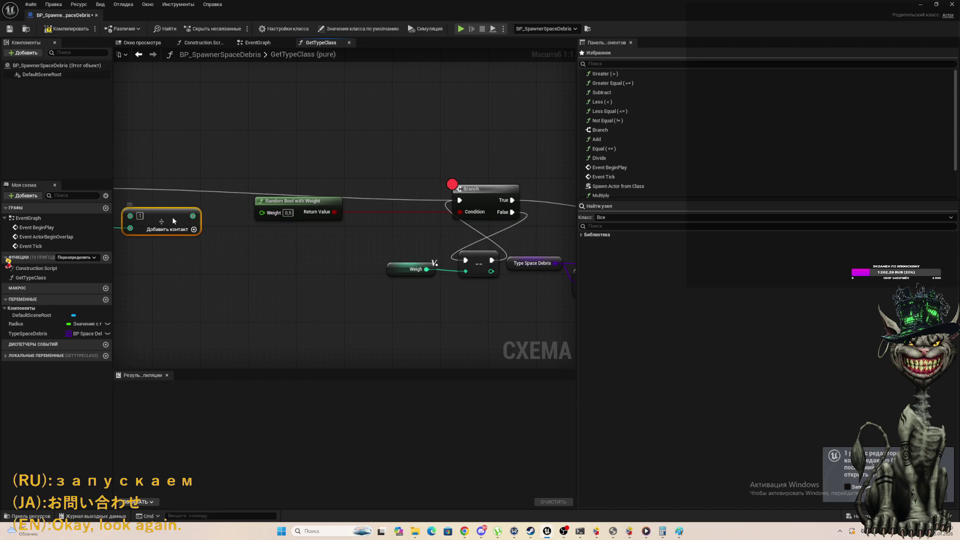
pyautogui.press('Delete')
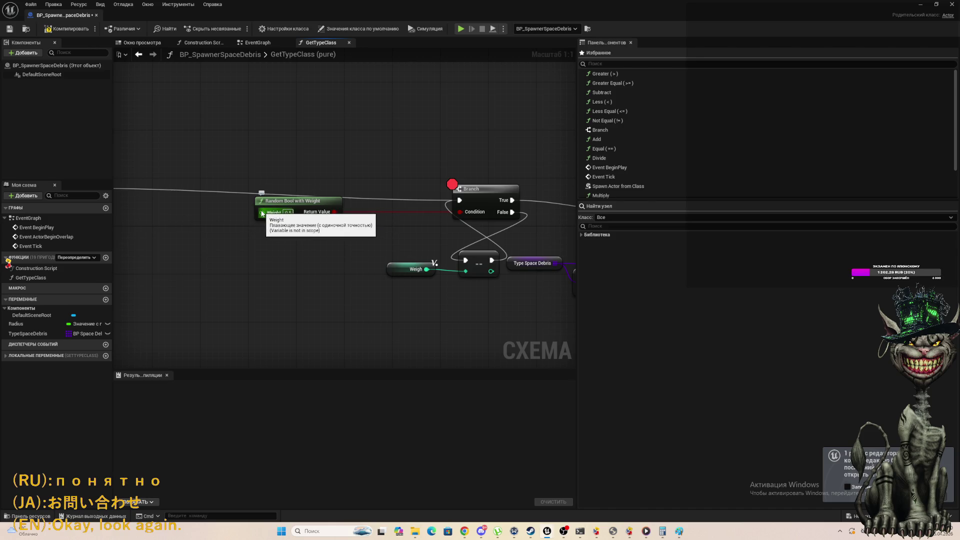
pyautogui.moveTo(262, 214); pyautogui.dragTo(203, 217)
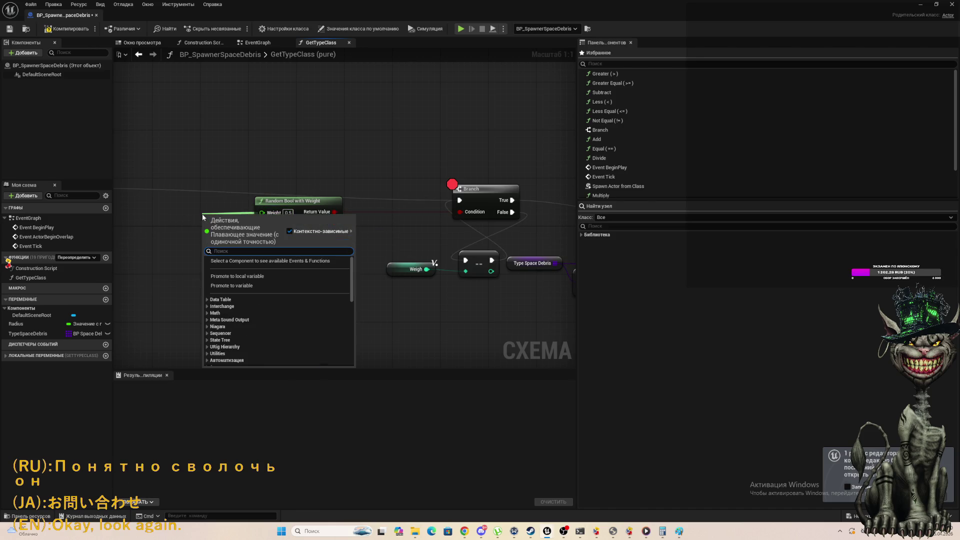
pyautogui.write('/')
pyautogui.press('Return')
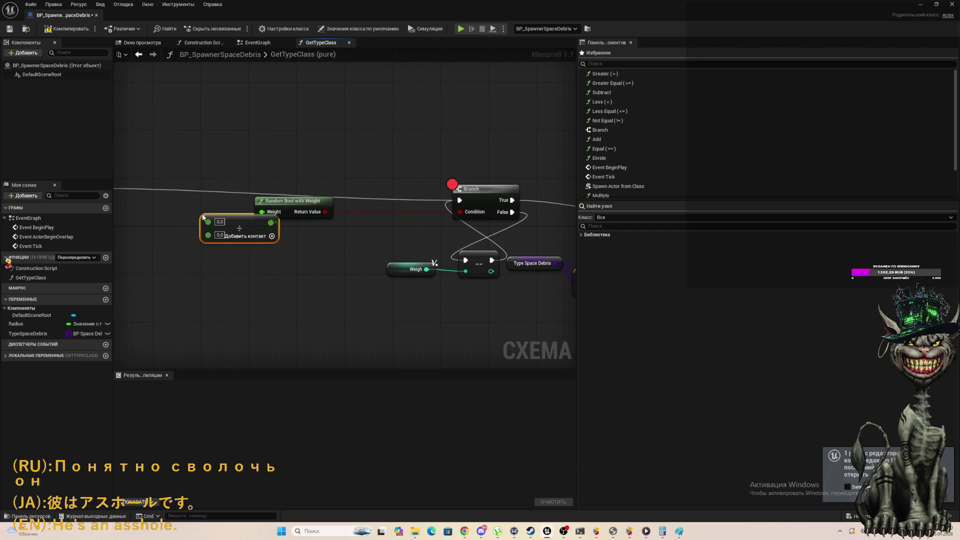
# Route Weigh through To Float (Integer) into the divisor, set A to 1.0, and compile.
pyautogui.scroll(-3, 233, 281)
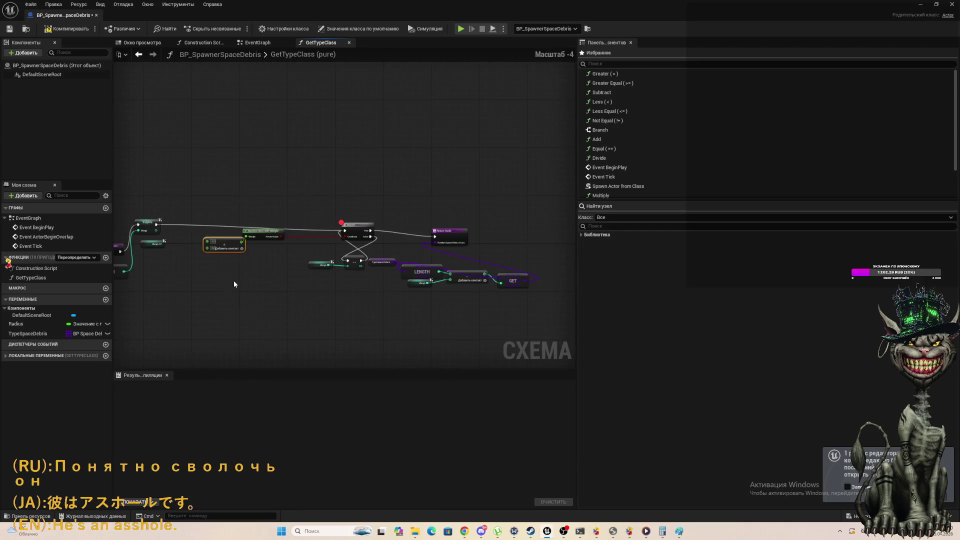
pyautogui.scroll(2, 155, 247)
pyautogui.moveTo(158, 230)
pyautogui.mouseDown()
pyautogui.moveTo(190, 241)
pyautogui.moveTo(242, 232)
pyautogui.moveTo(241, 241)
pyautogui.moveTo(179, 244)
pyautogui.moveTo(242, 241)
pyautogui.mouseUp()
pyautogui.click(195, 230)
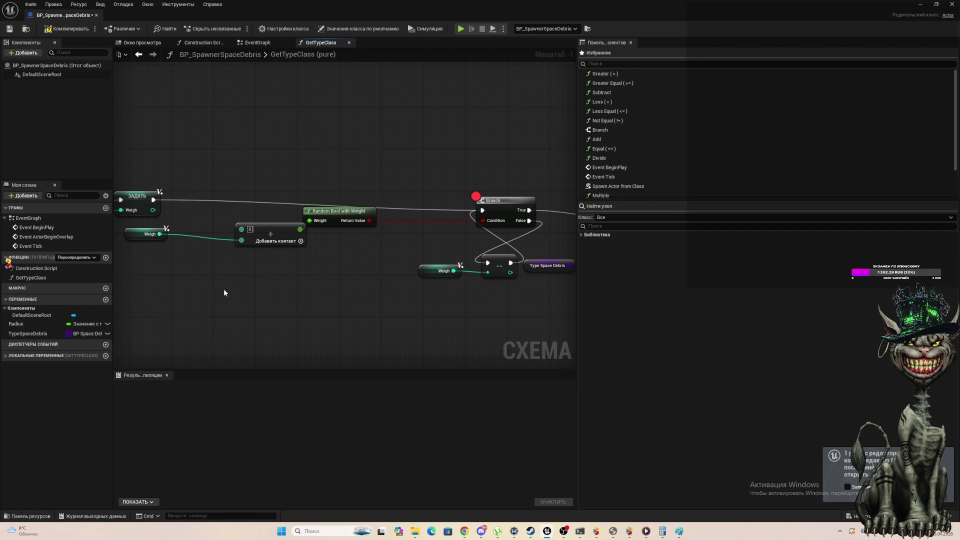
pyautogui.hotkey('ctrl', 'z')
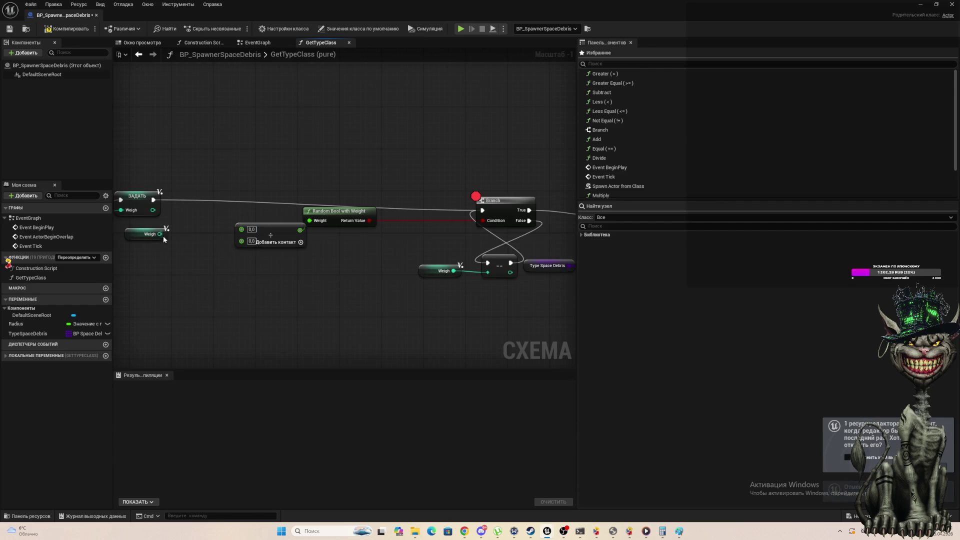
pyautogui.moveTo(160, 235)
pyautogui.mouseDown()
pyautogui.moveTo(178, 280)
pyautogui.moveTo(224, 302)
pyautogui.mouseUp()
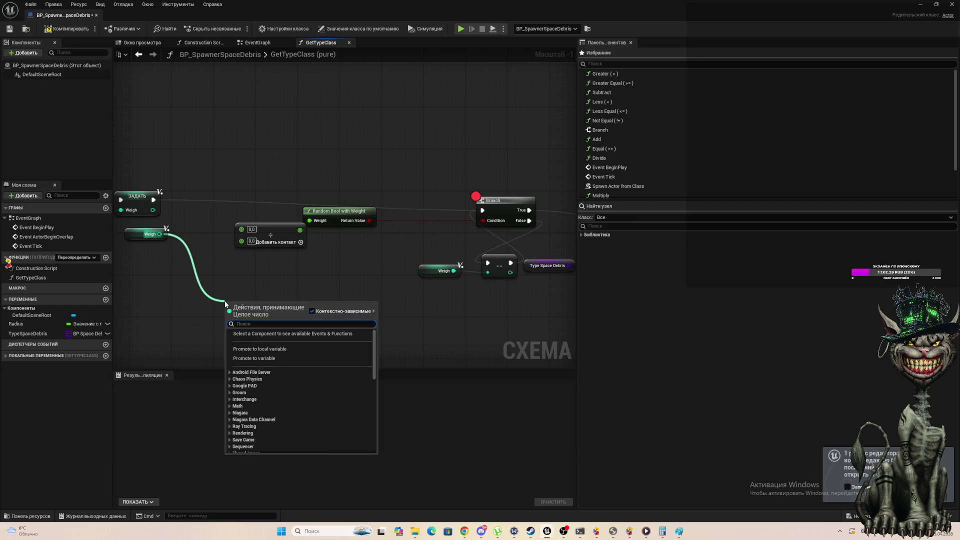
pyautogui.write('to fl')
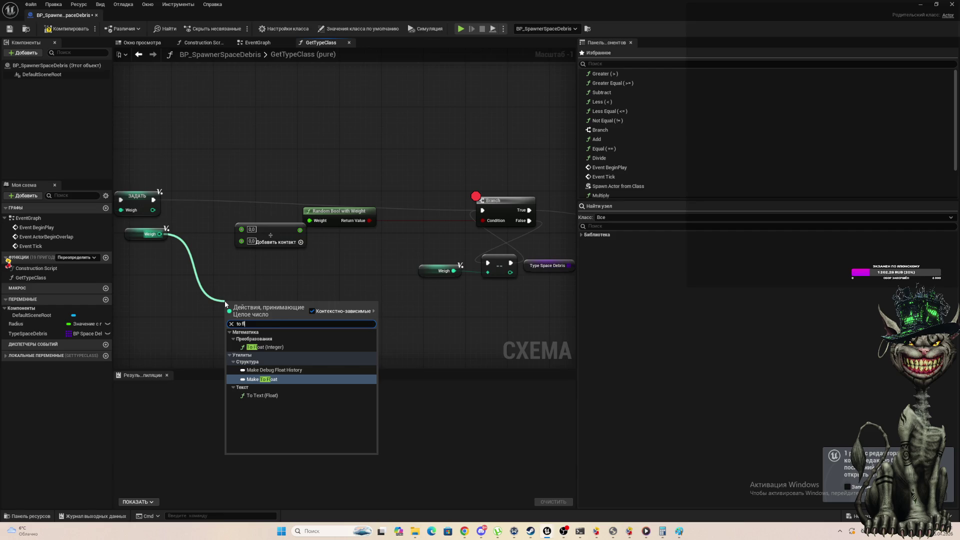
pyautogui.click(287, 346)
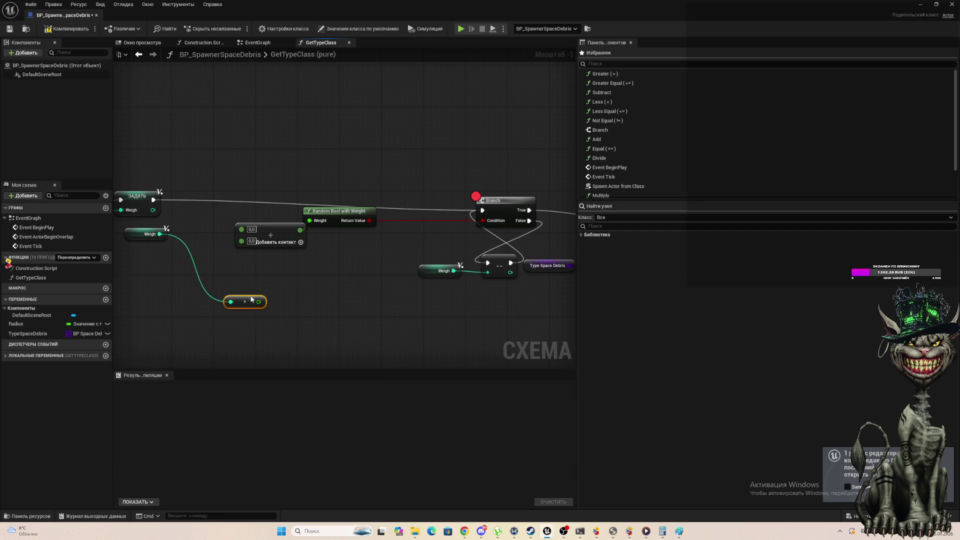
pyautogui.moveTo(258, 302); pyautogui.dragTo(242, 241)
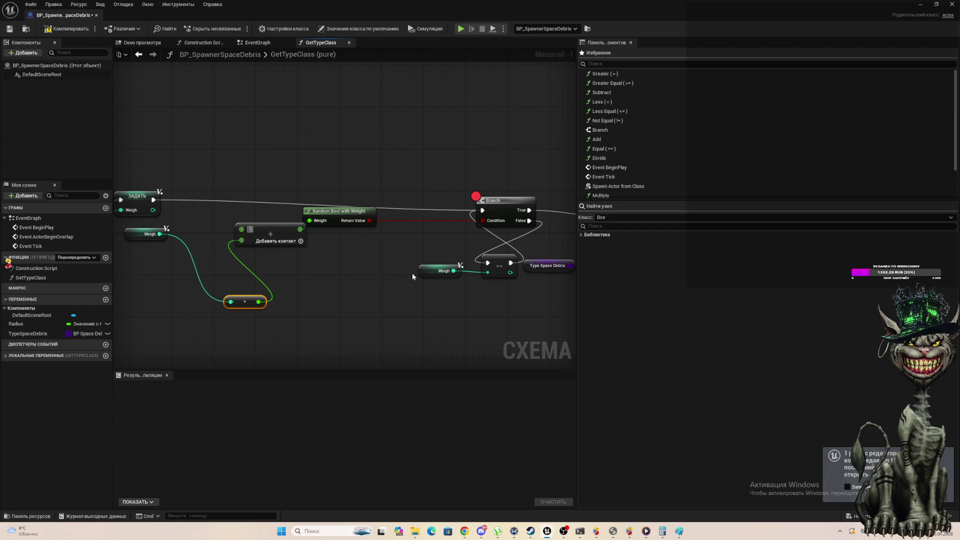
pyautogui.press('Return')
pyautogui.click(65, 28)
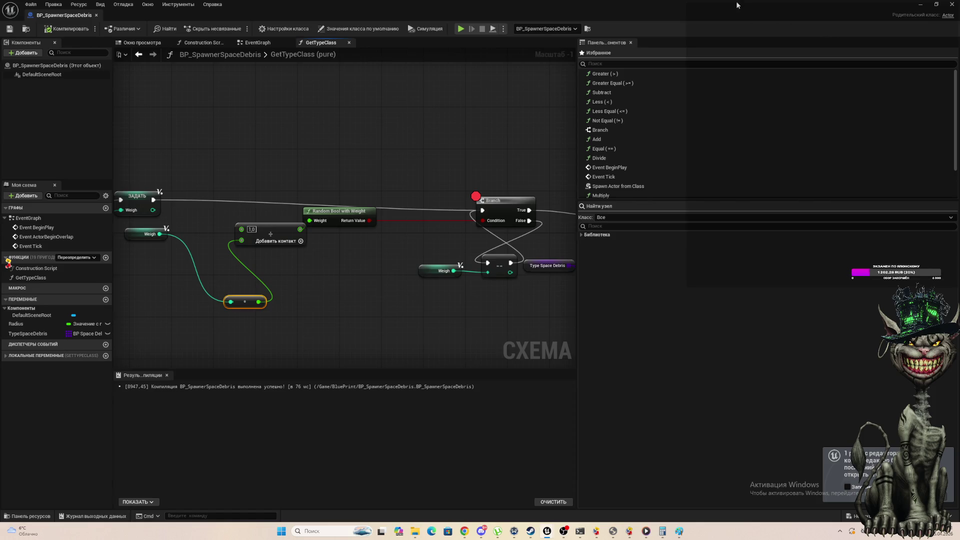
pyautogui.moveTo(737, 5)
pyautogui.mouseDown()
pyautogui.moveTo(520, 91)
pyautogui.moveTo(476, 116)
pyautogui.moveTo(413, 175)
pyautogui.mouseUp()
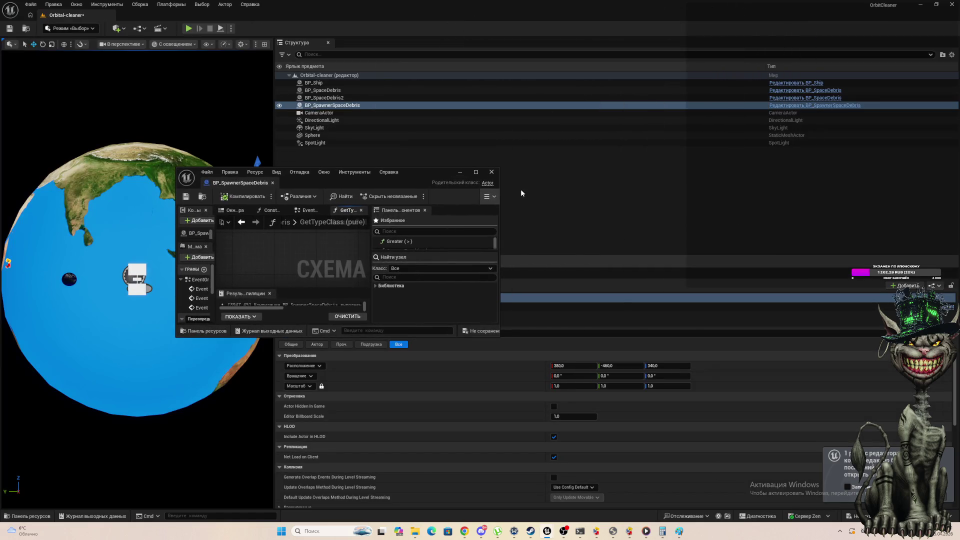
# Close the spawner's Blueprint window and start play with Alt+P until the Branch breakpoint hits.
pyautogui.click(492, 172)
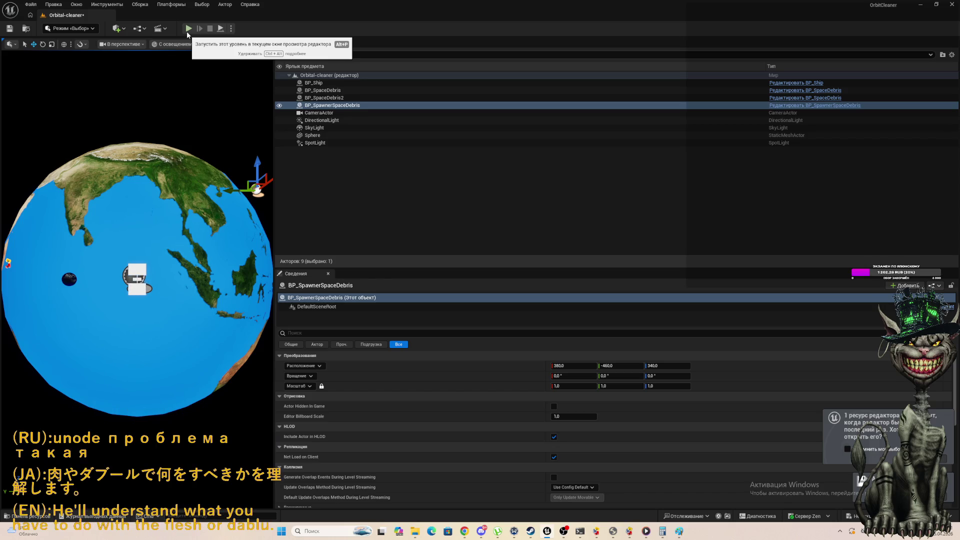
pyautogui.hotkey('alt', 'p')
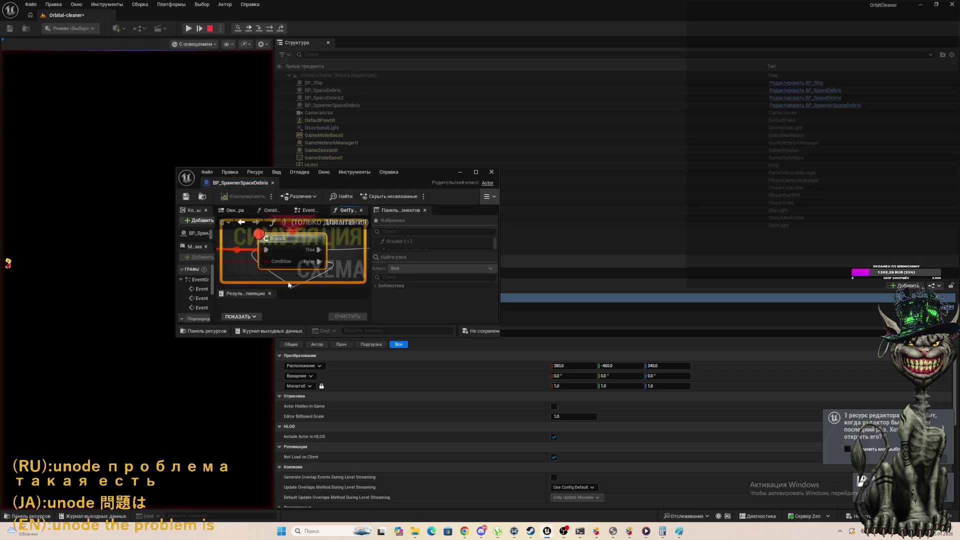
# Maximize the Blueprint editor and inspect the divide node's output values in GetTypeClass.
pyautogui.click(475, 171)
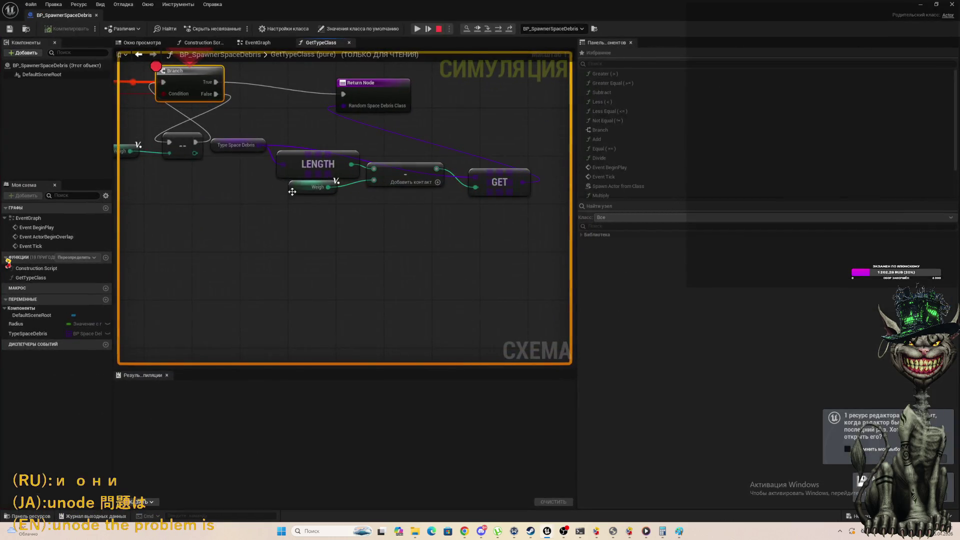
pyautogui.scroll(-2, 128, 118)
pyautogui.scroll(4, 128, 118)
pyautogui.moveTo(128, 118)
pyautogui.mouseDown()
pyautogui.moveTo(165, 138)
pyautogui.moveTo(366, 70)
pyautogui.mouseUp()
pyautogui.moveTo(239, 136)
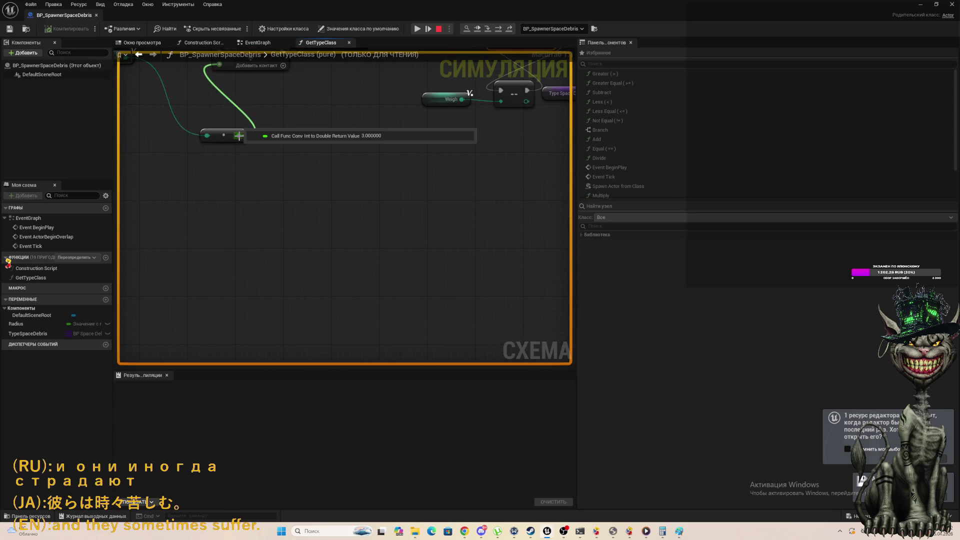
pyautogui.moveTo(207, 138)
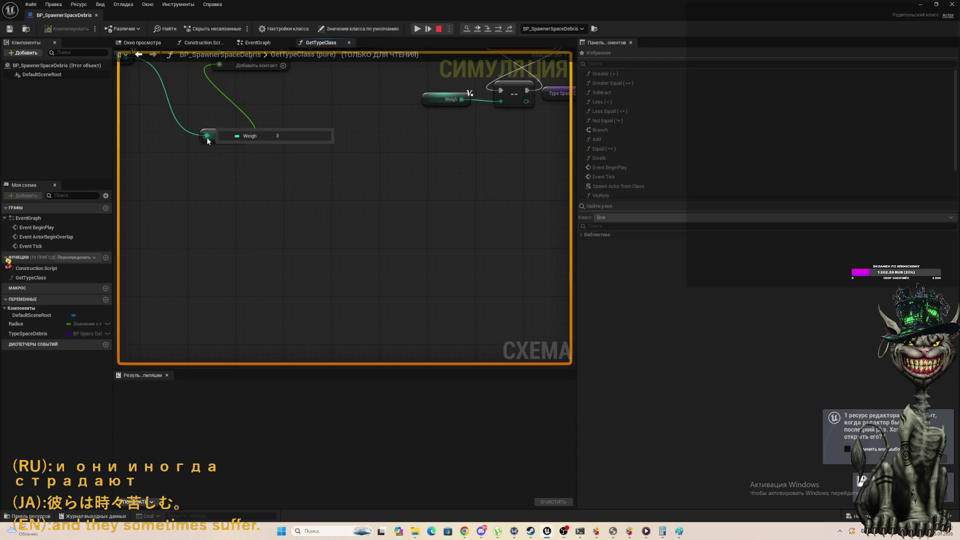
pyautogui.moveTo(225, 138); pyautogui.dragTo(242, 155)
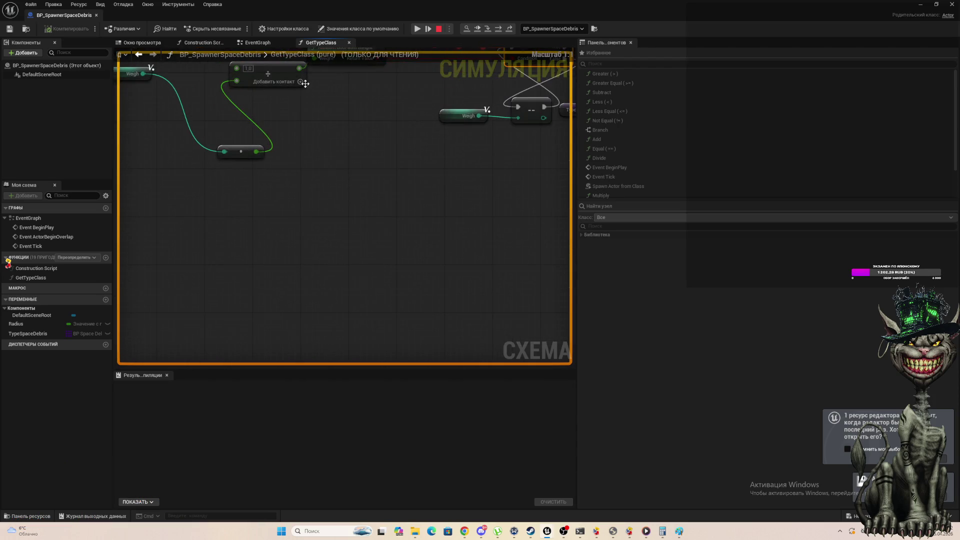
pyautogui.moveTo(300, 71)
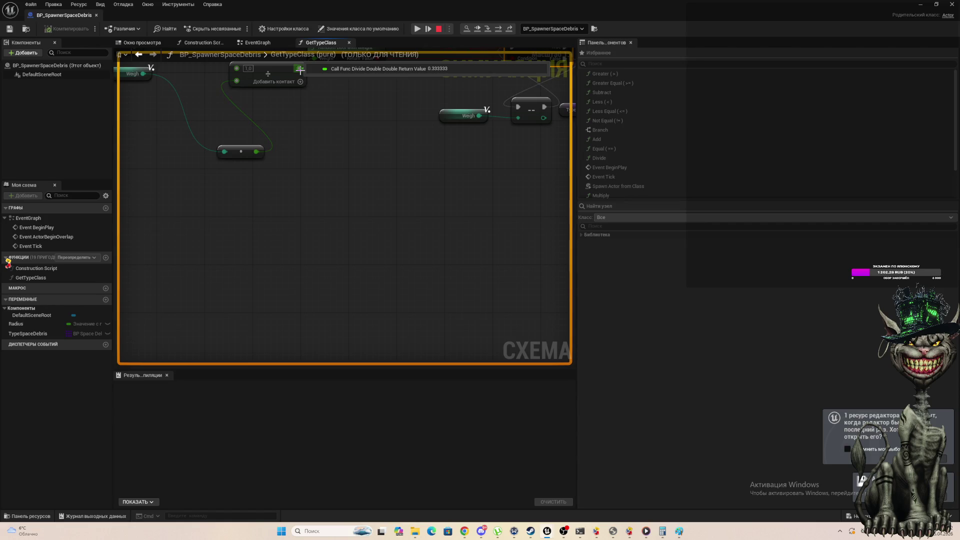
pyautogui.scroll(-5, 300, 71)
pyautogui.press('Home')
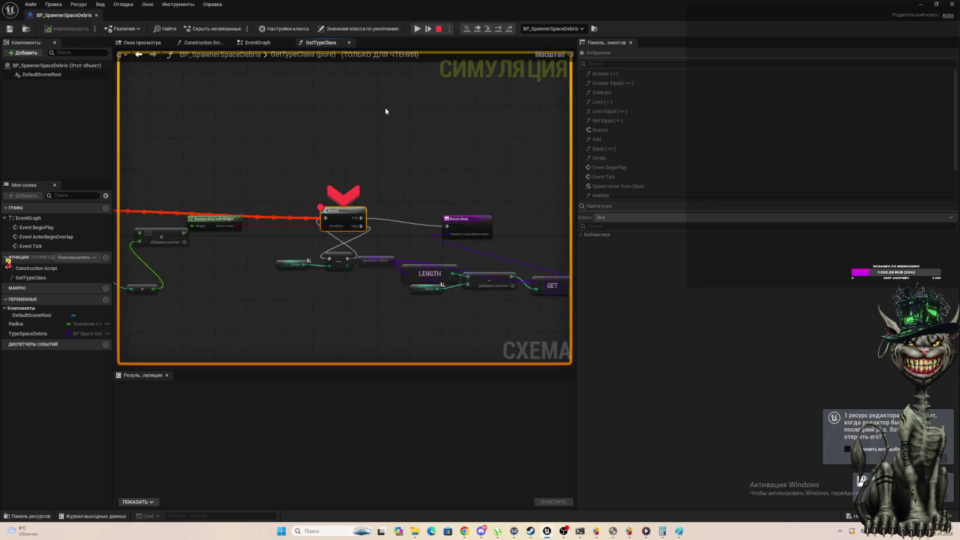
pyautogui.scroll(2, 386, 111)
pyautogui.moveTo(300, 276)
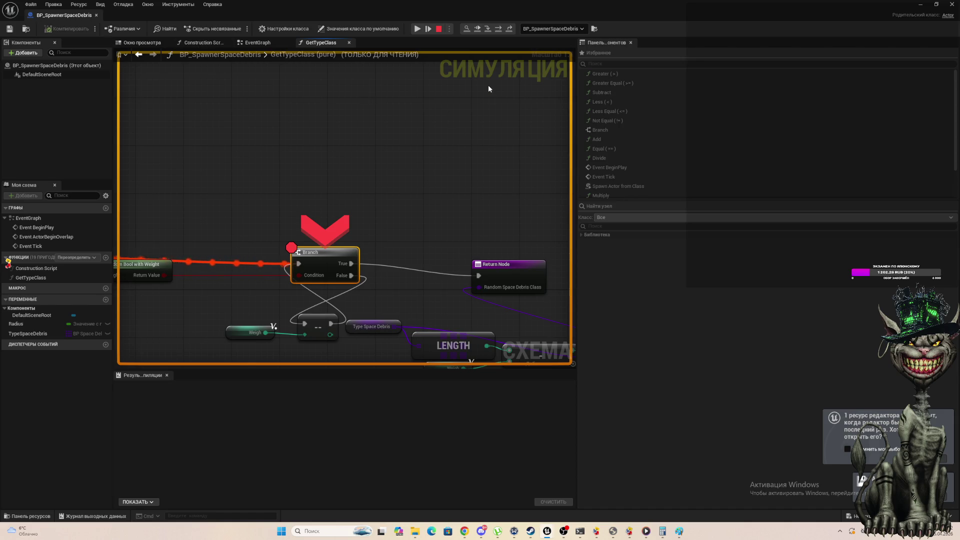
# Step the debugger to the next Branch hit and check its Condition reads False.
pyautogui.click(502, 29)
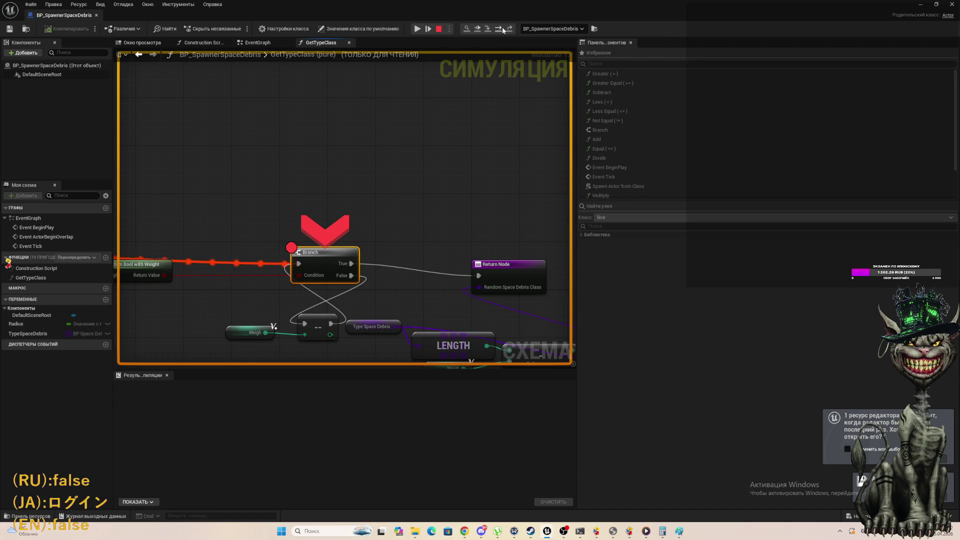
pyautogui.click(502, 29)
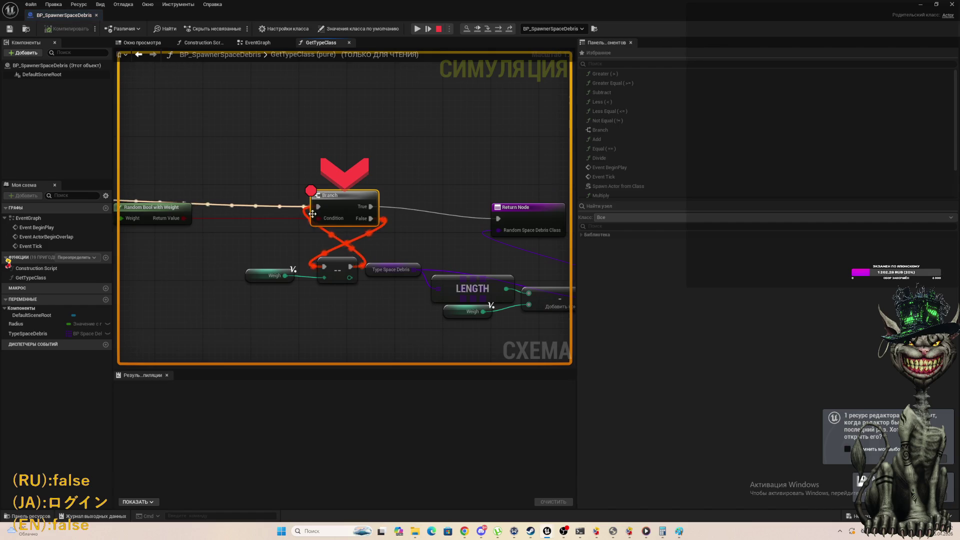
pyautogui.moveTo(140, 224)
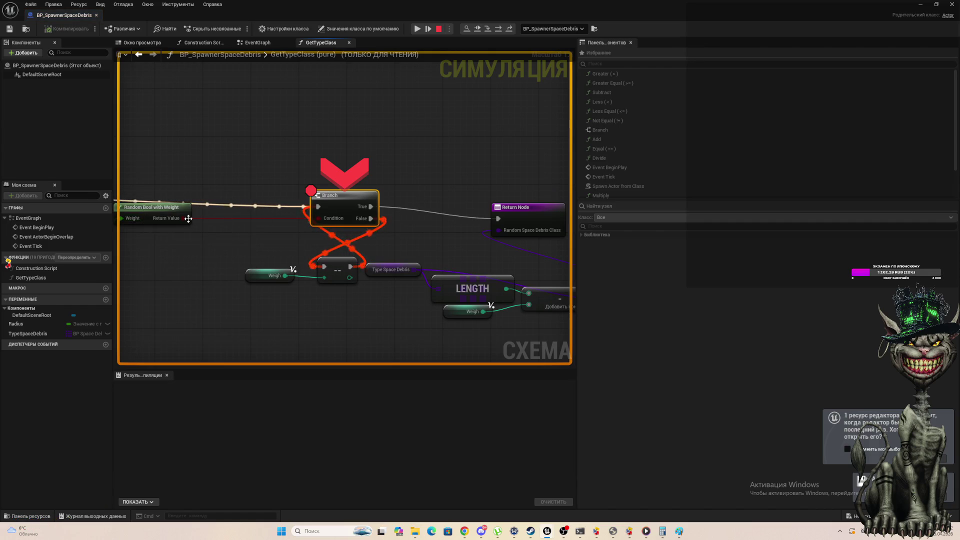
pyautogui.moveTo(186, 219)
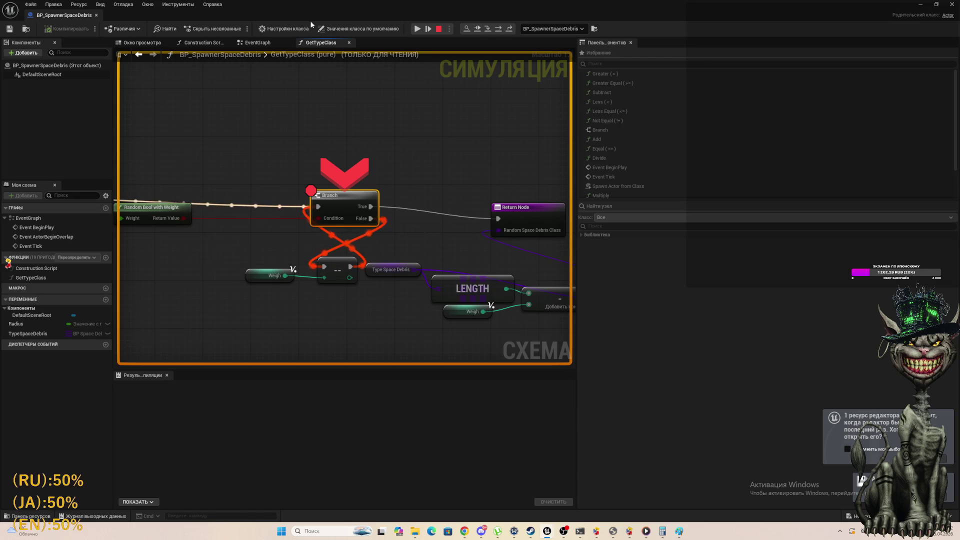
# Step past the Branch to the Return Node and back out to SpawnActor.
pyautogui.click(499, 31)
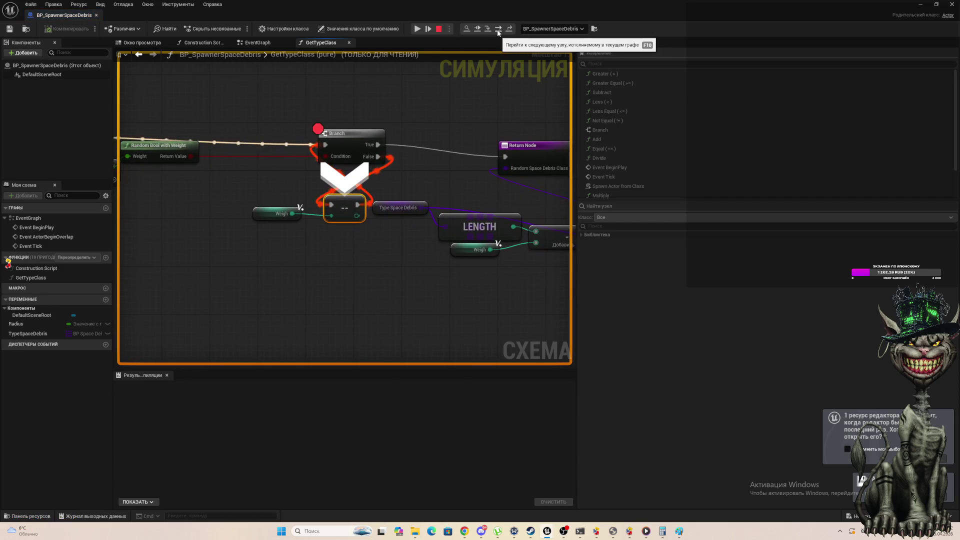
pyautogui.click(499, 31)
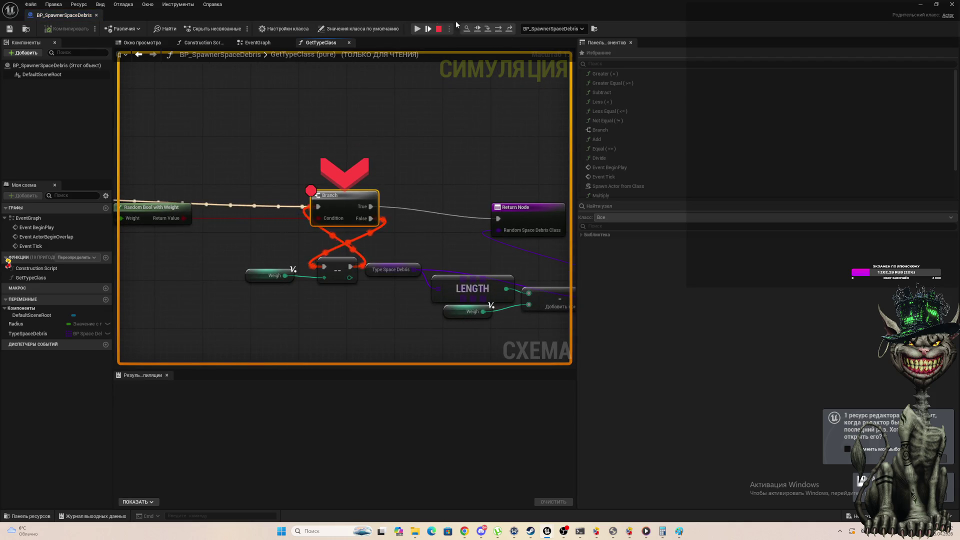
pyautogui.click(500, 32)
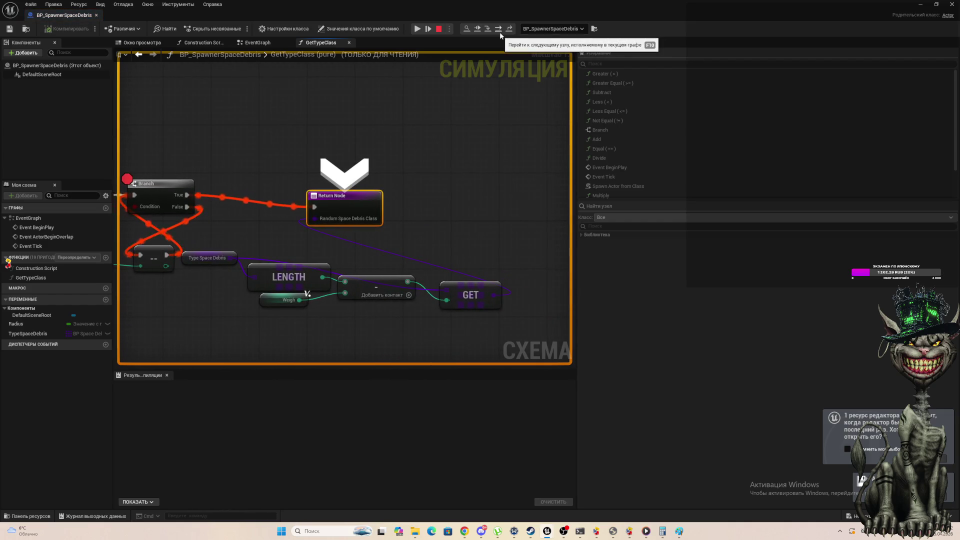
pyautogui.click(500, 32)
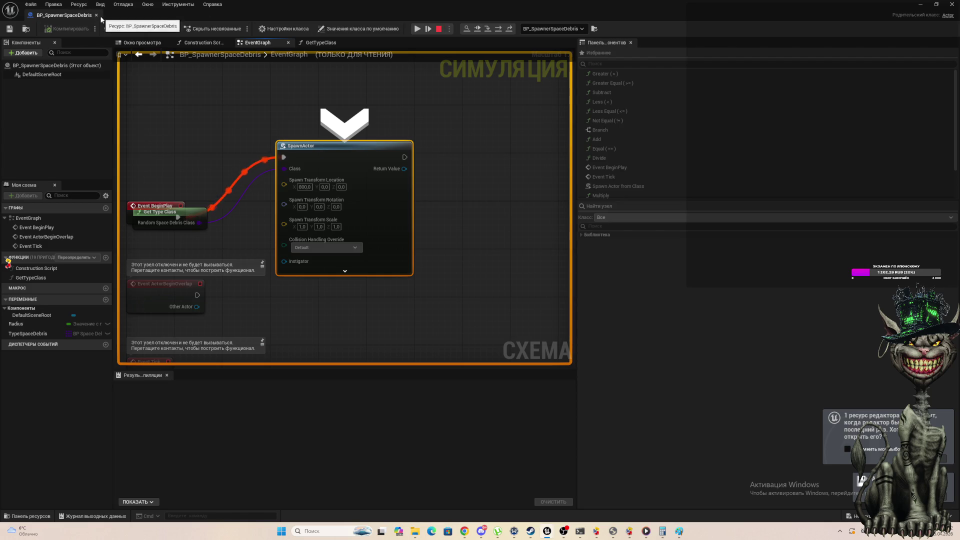
# Restart Simulate and step from the breakpoint's Branch to the == comparison node.
pyautogui.click(439, 29)
pyautogui.click(461, 29)
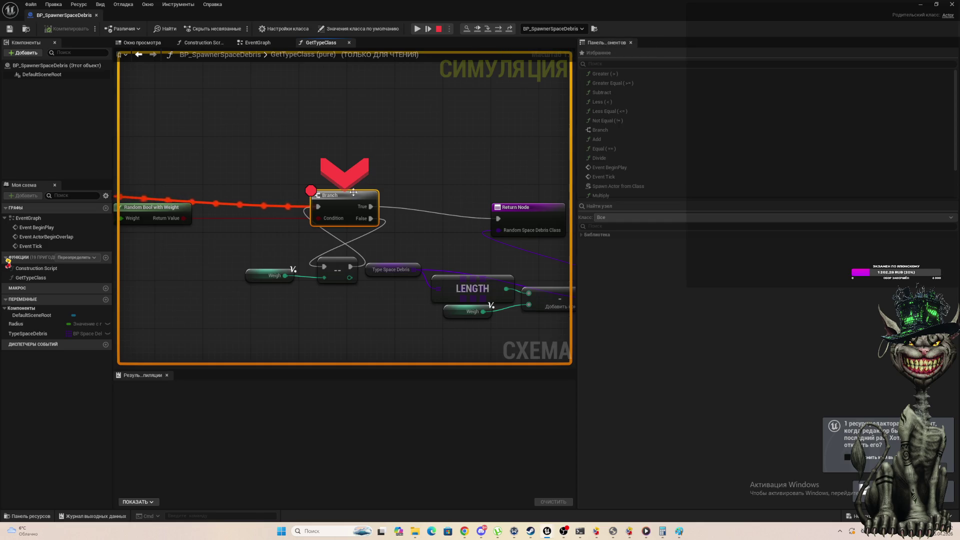
pyautogui.moveTo(325, 222)
pyautogui.click(501, 29)
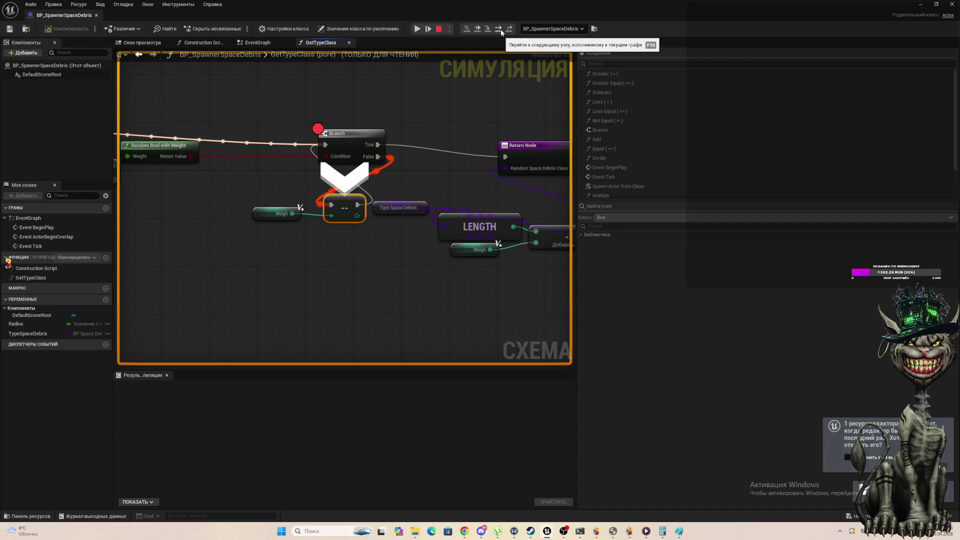
pyautogui.click(500, 29)
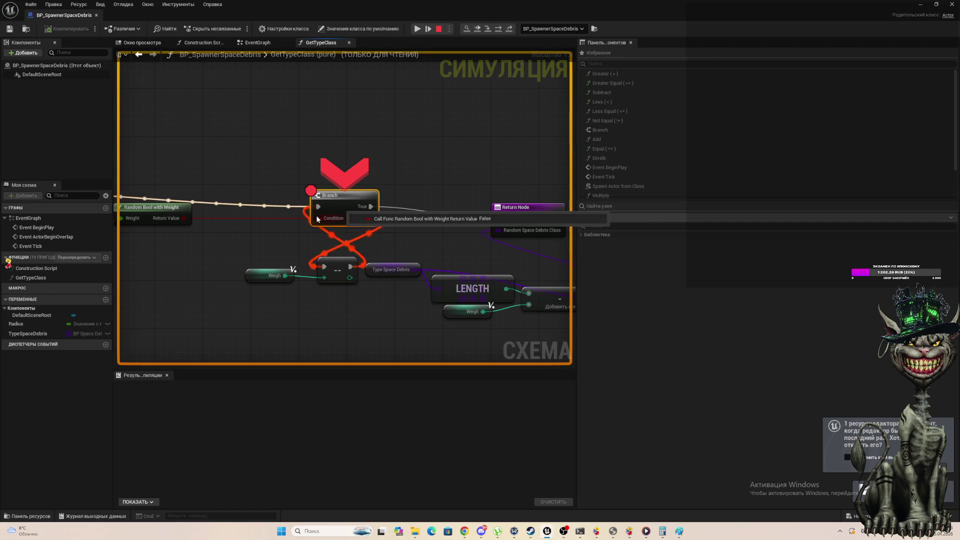
pyautogui.moveTo(317, 218)
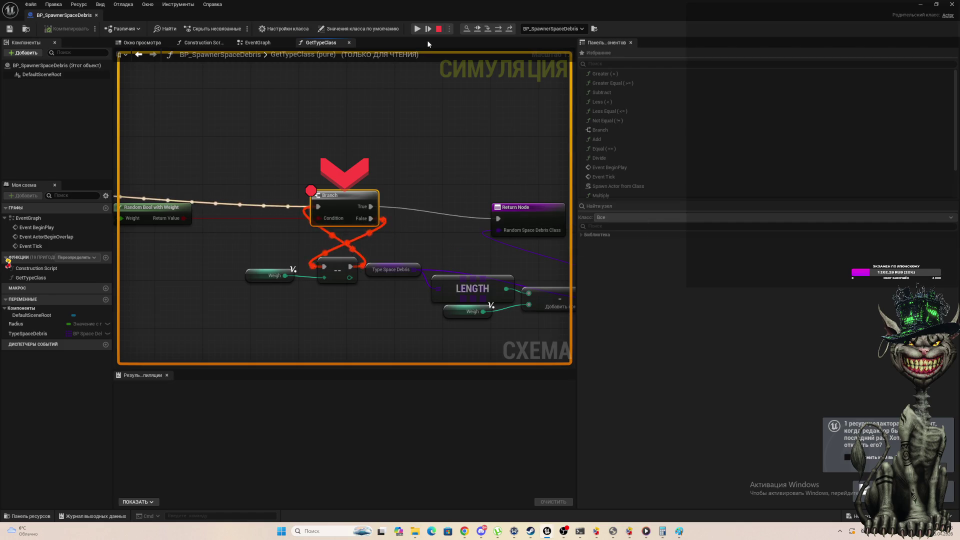
# Step into DecrementInt, stop the simulation, and close the StandardMacros window.
pyautogui.click(428, 28)
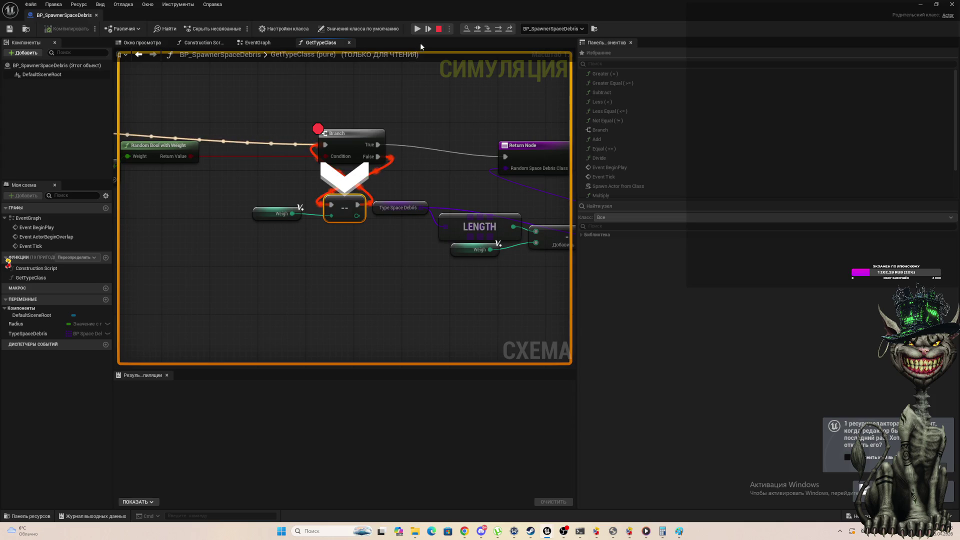
pyautogui.click(425, 33)
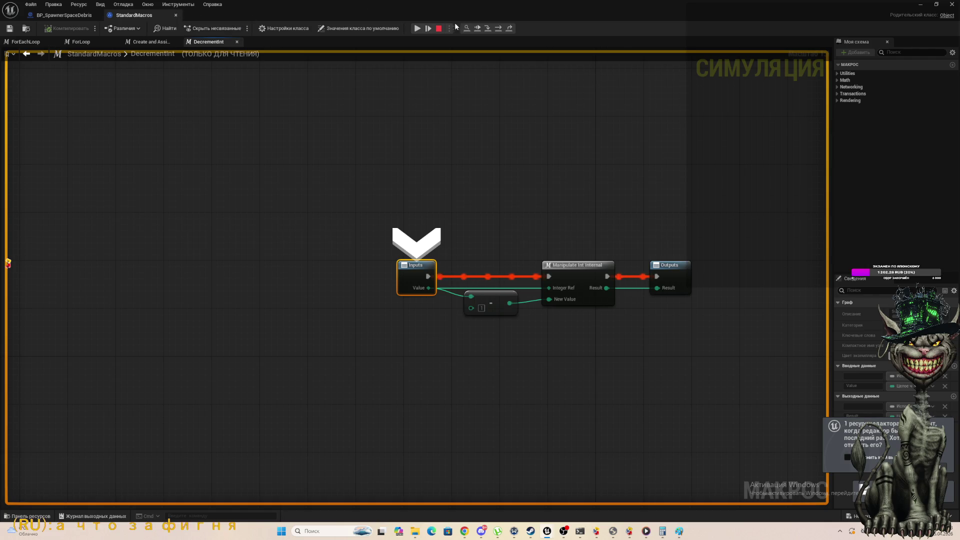
pyautogui.click(439, 29)
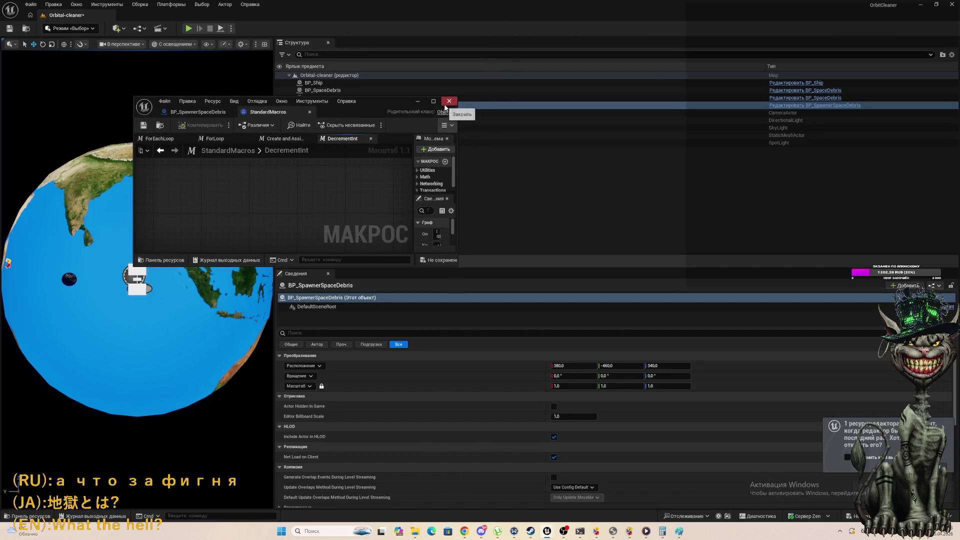
pyautogui.click(449, 101)
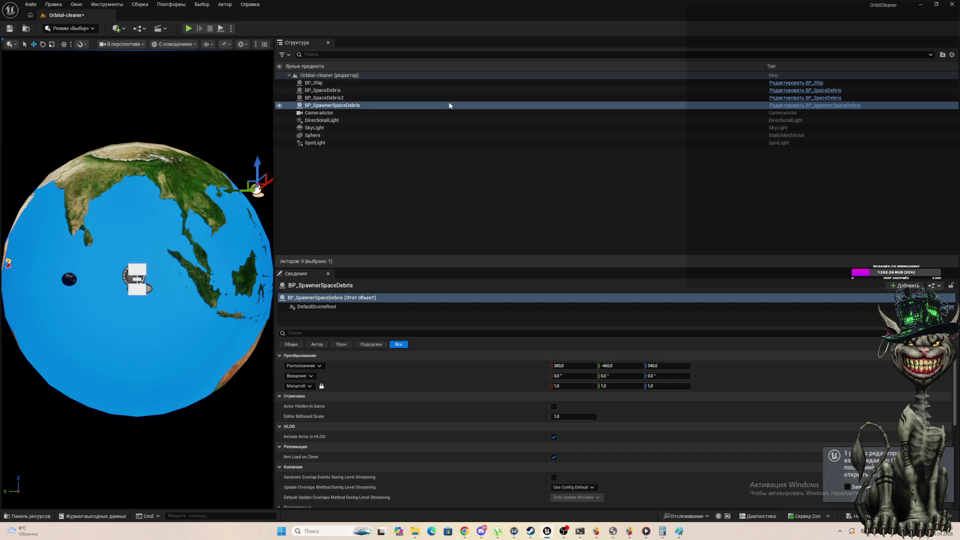
# Play-test the level once, checking the spawned debris, then stop it.
pyautogui.click(187, 29)
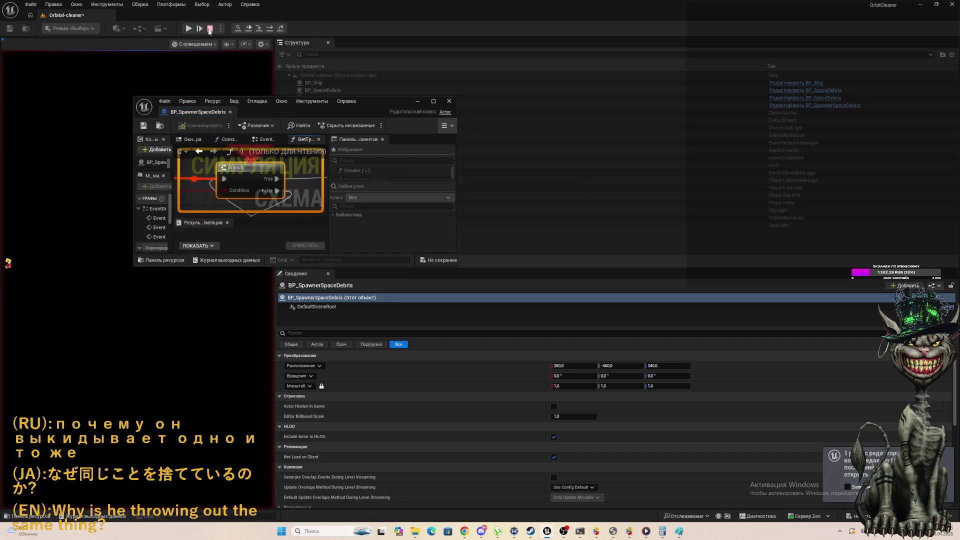
pyautogui.click(189, 29)
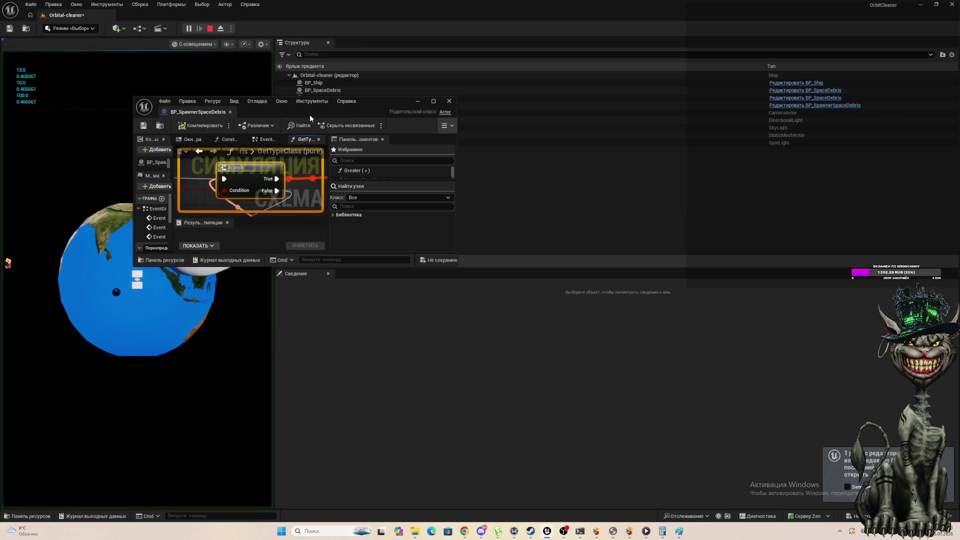
pyautogui.moveTo(384, 102); pyautogui.dragTo(375, 161)
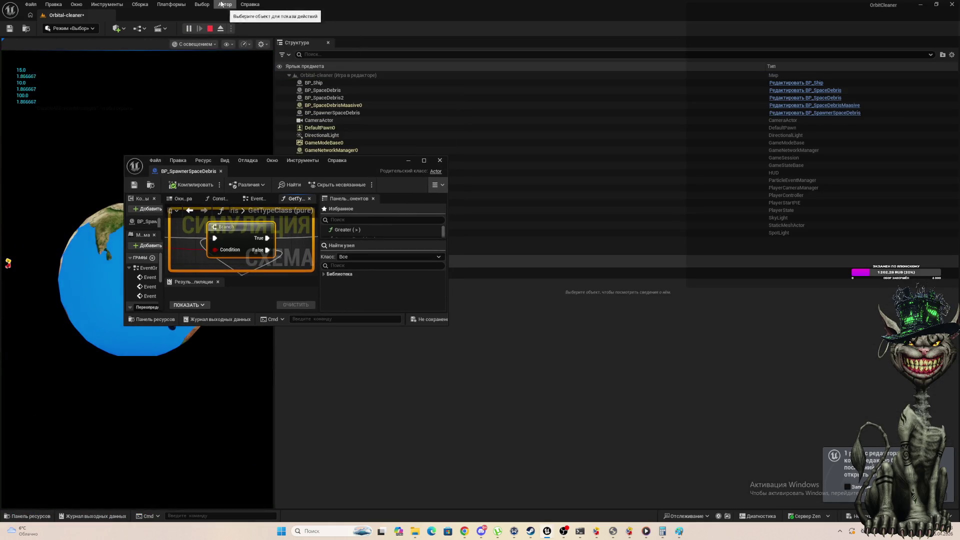
pyautogui.click(189, 29)
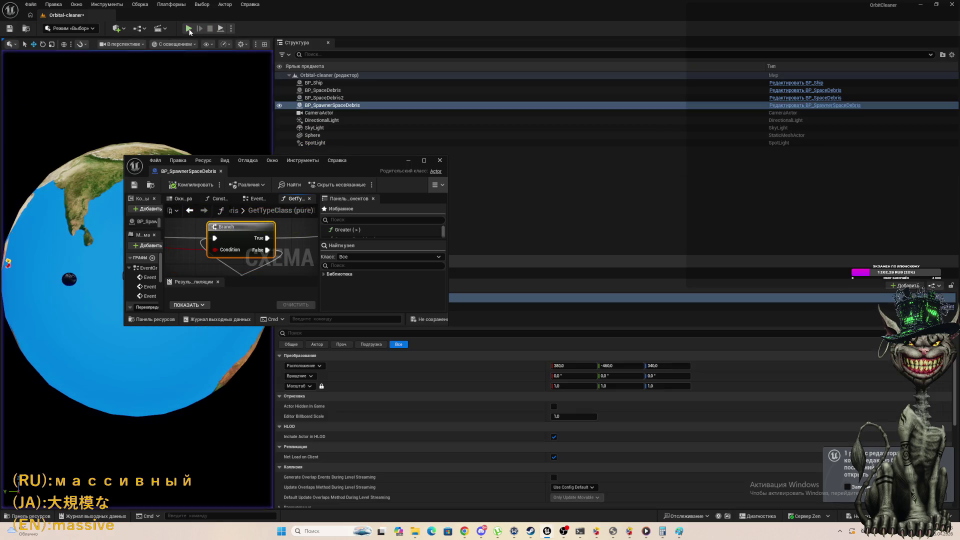
pyautogui.click(189, 29)
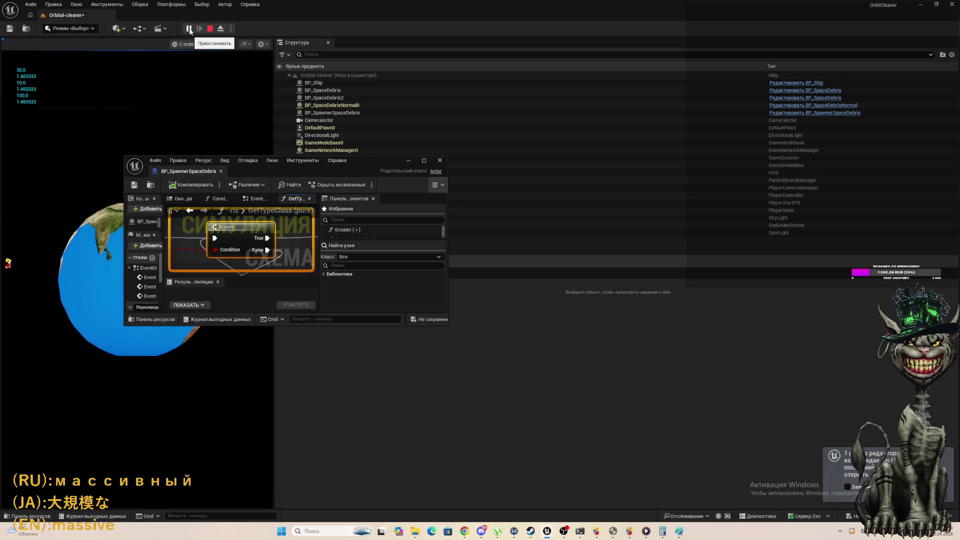
pyautogui.click(211, 29)
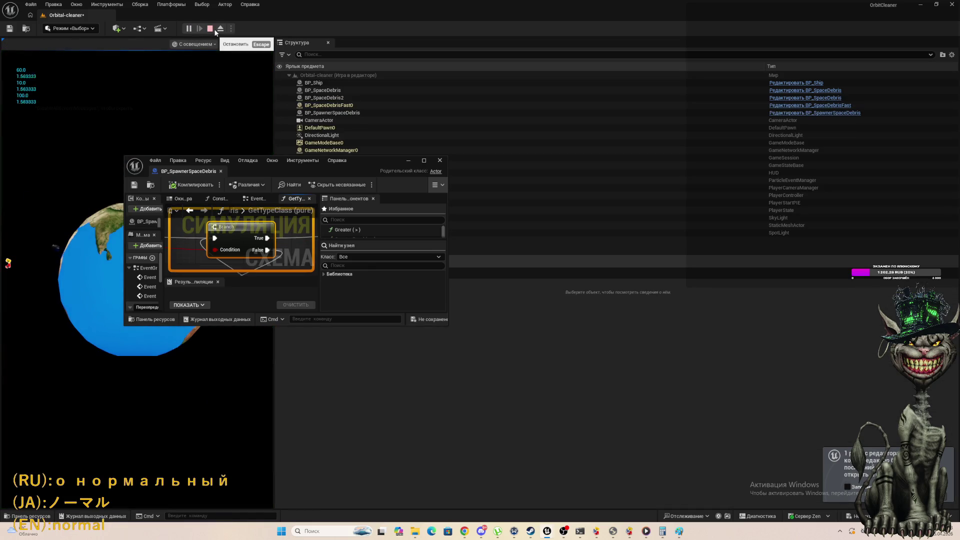
# Repeat Play and Stop several times to see different debris types spawned.
pyautogui.click(189, 29)
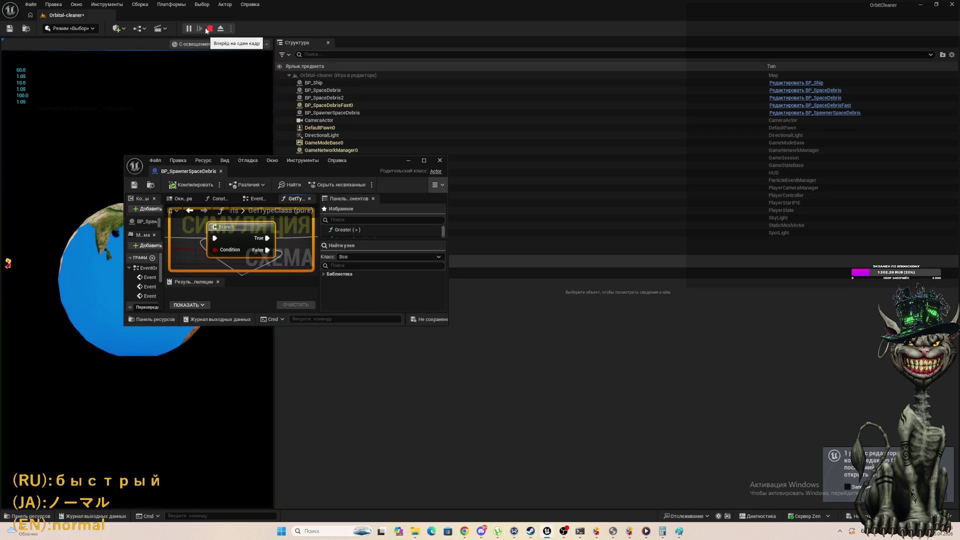
pyautogui.click(210, 29)
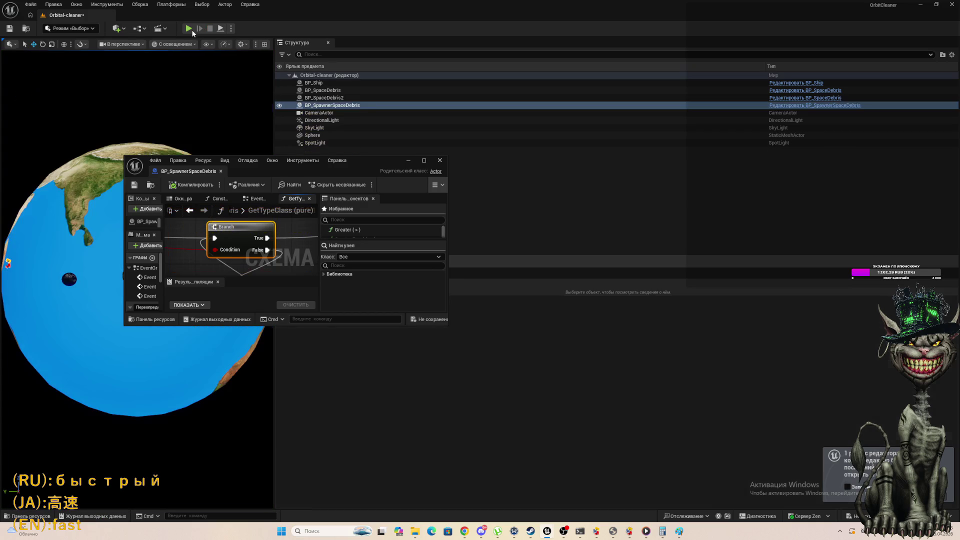
pyautogui.click(190, 29)
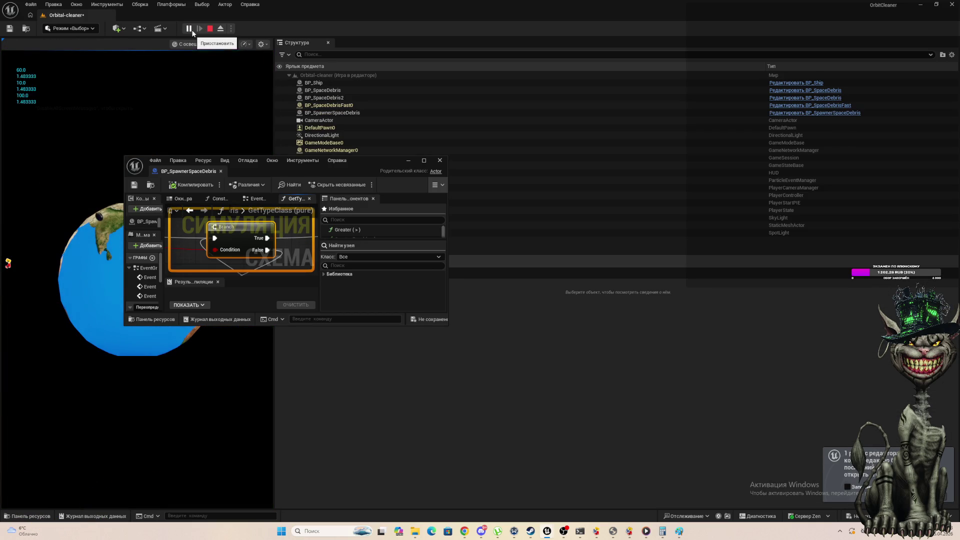
pyautogui.click(210, 29)
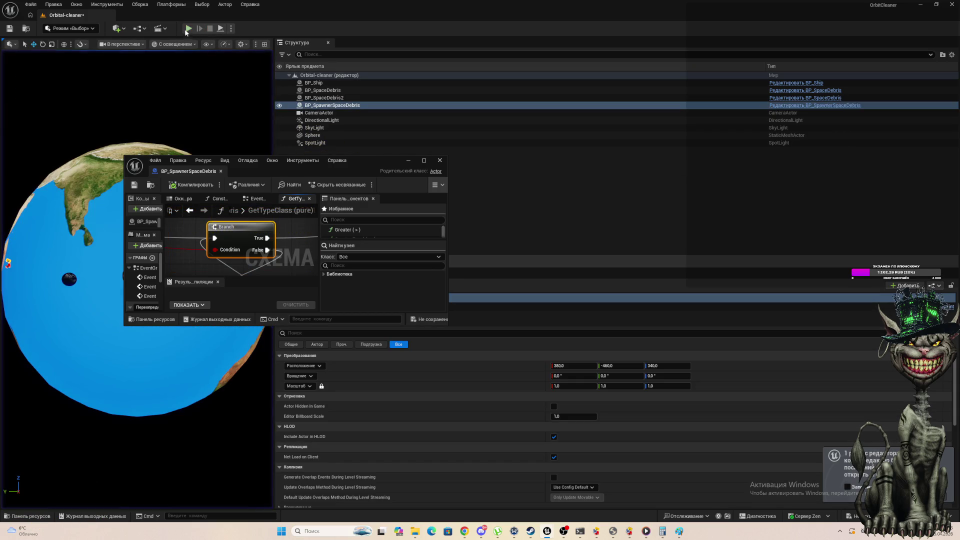
pyautogui.click(187, 29)
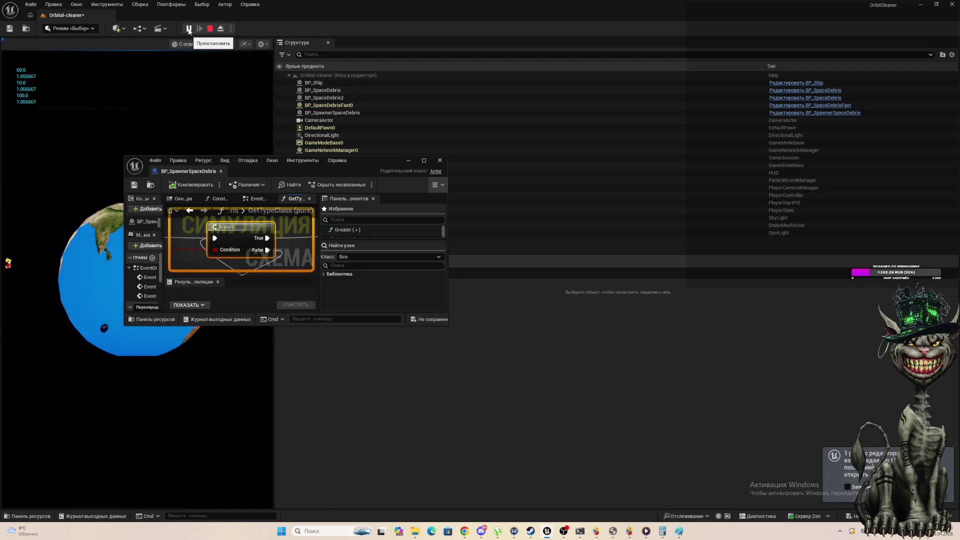
pyautogui.click(210, 28)
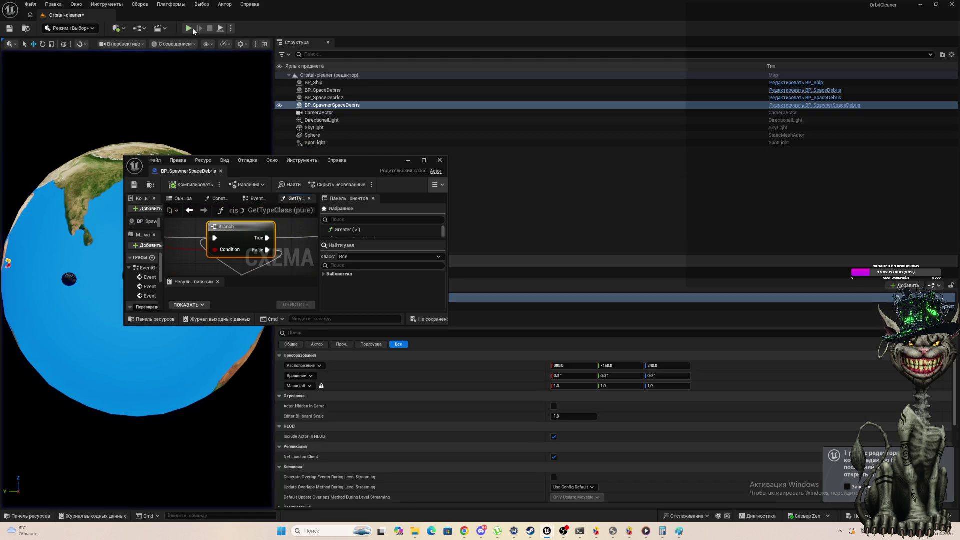
pyautogui.click(191, 28)
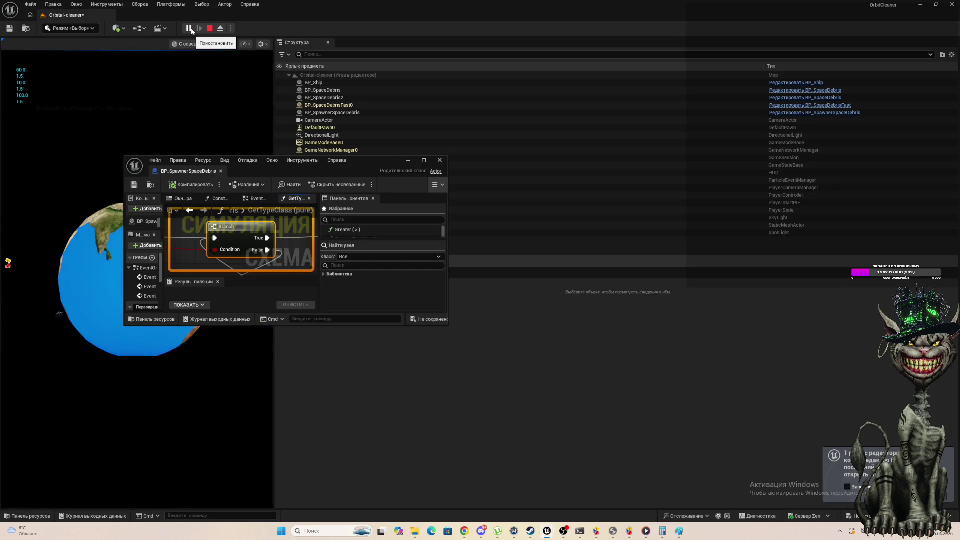
pyautogui.click(212, 30)
pyautogui.click(187, 30)
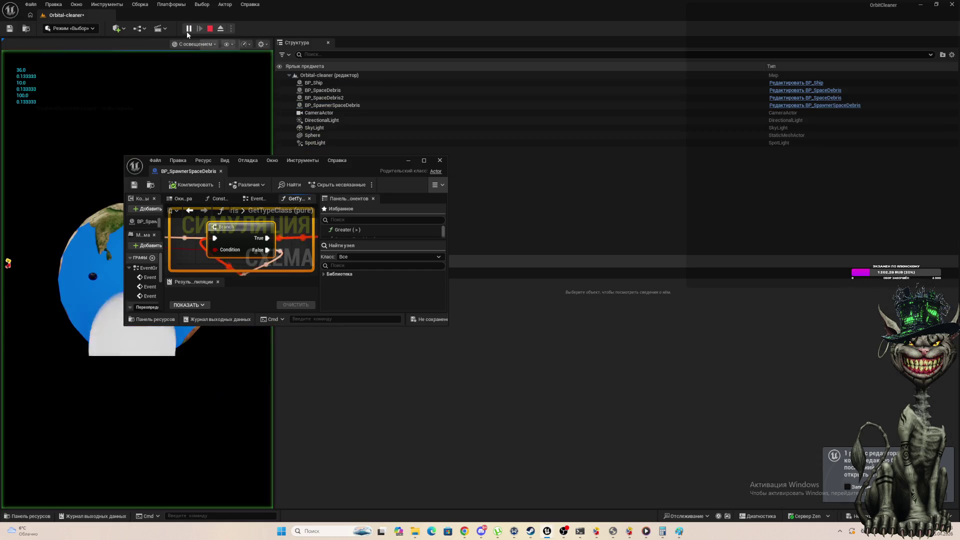